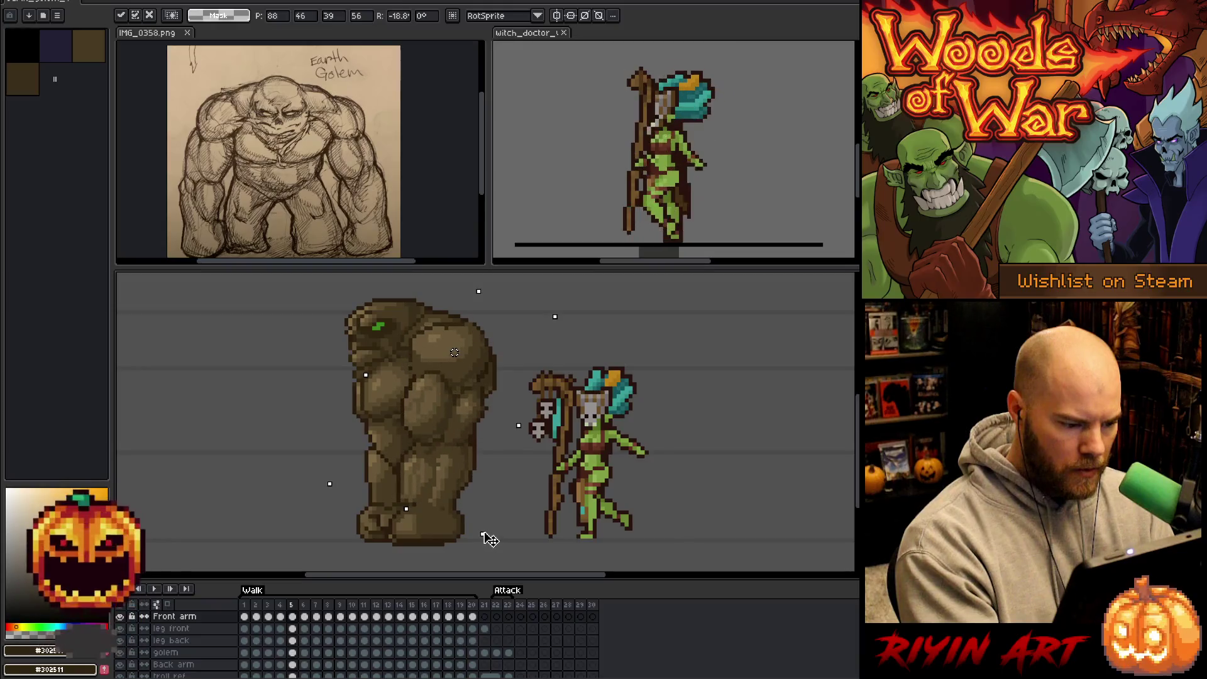
# Fine-tune the golem's rotation angle, then flip between walk frames 4 and 5 to compare.
pyautogui.moveTo(489, 541); pyautogui.dragTo(483, 534)
pyautogui.press('Escape')
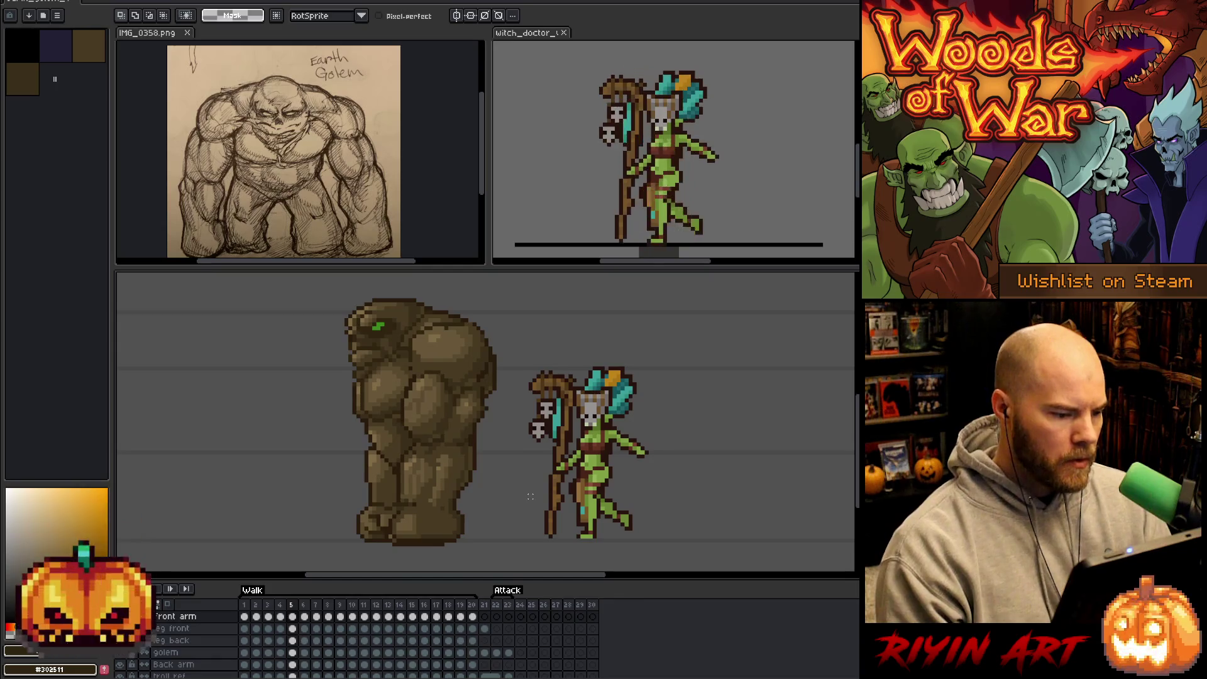
pyautogui.press(',')
pyautogui.press('.')
pyautogui.press(',')
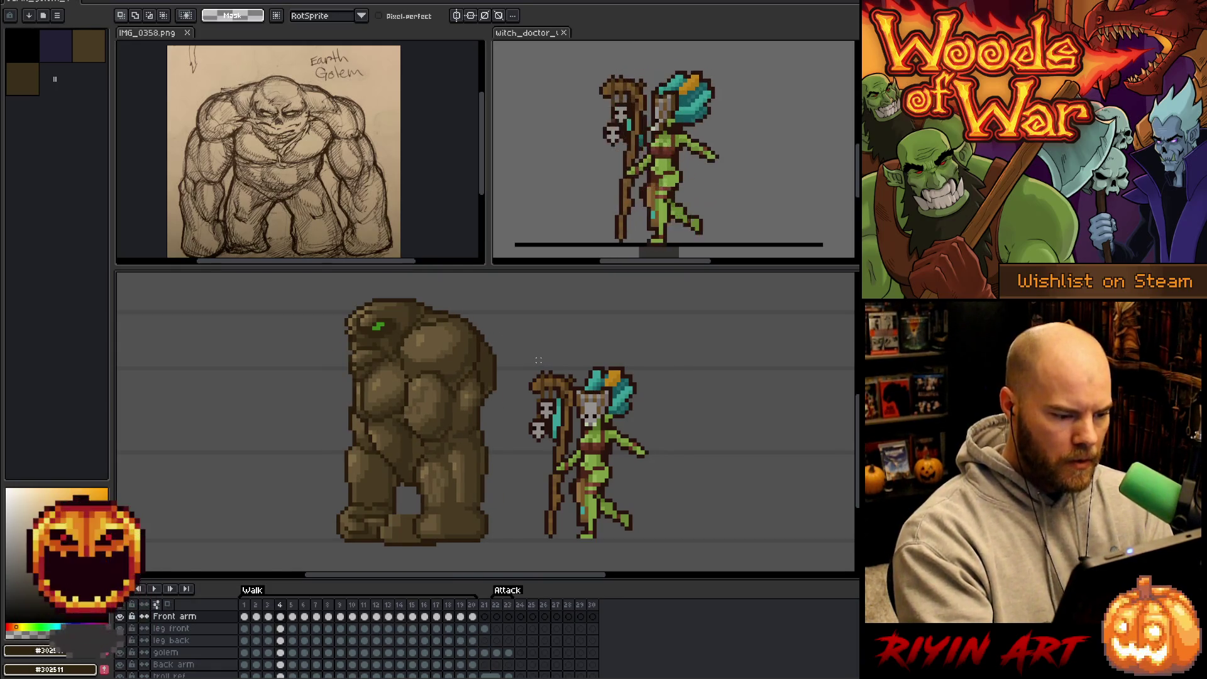
pyautogui.press('.')
pyautogui.press(',')
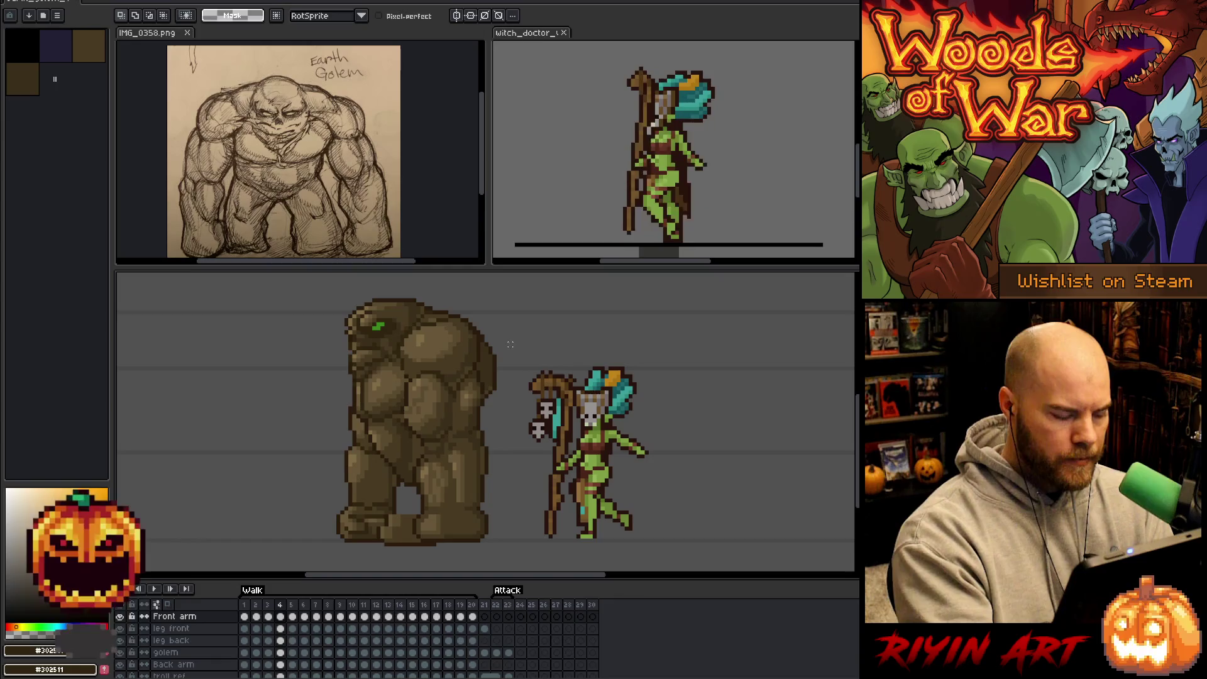
# Lasso the golem's upper body on frame 4 and tilt it about 5 degrees.
pyautogui.moveTo(502, 320)
pyautogui.mouseDown()
pyautogui.moveTo(510, 364)
pyautogui.moveTo(493, 480)
pyautogui.mouseUp()
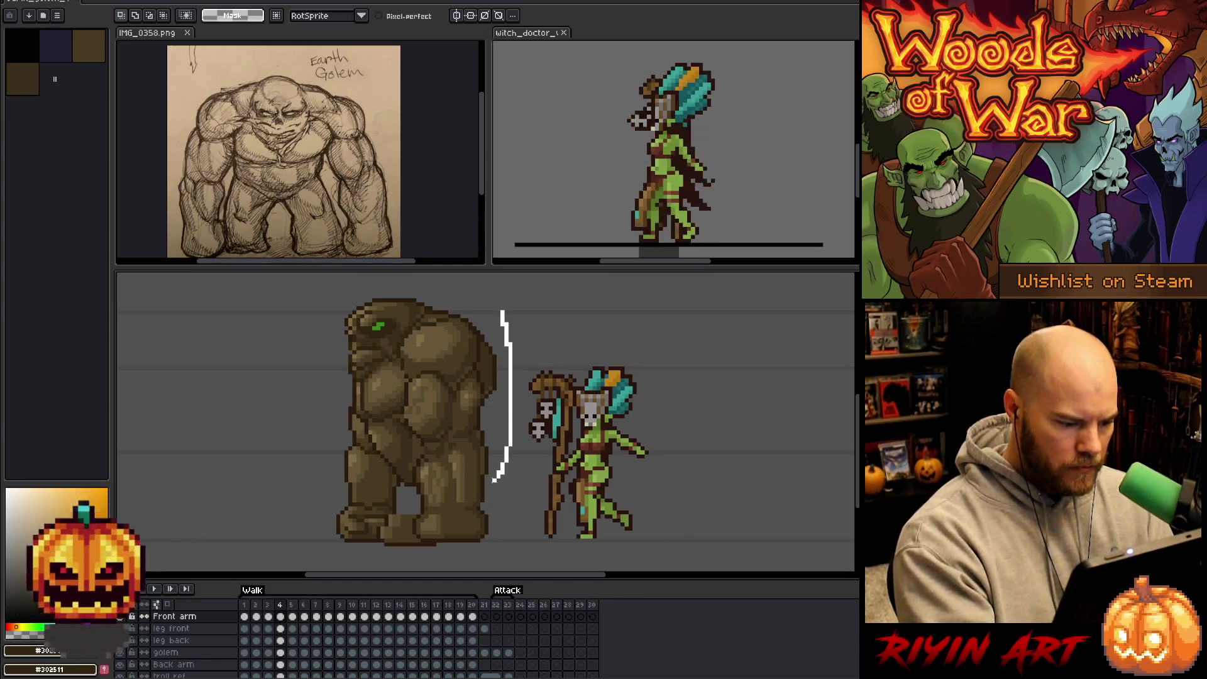
pyautogui.moveTo(378, 422); pyautogui.dragTo(475, 304)
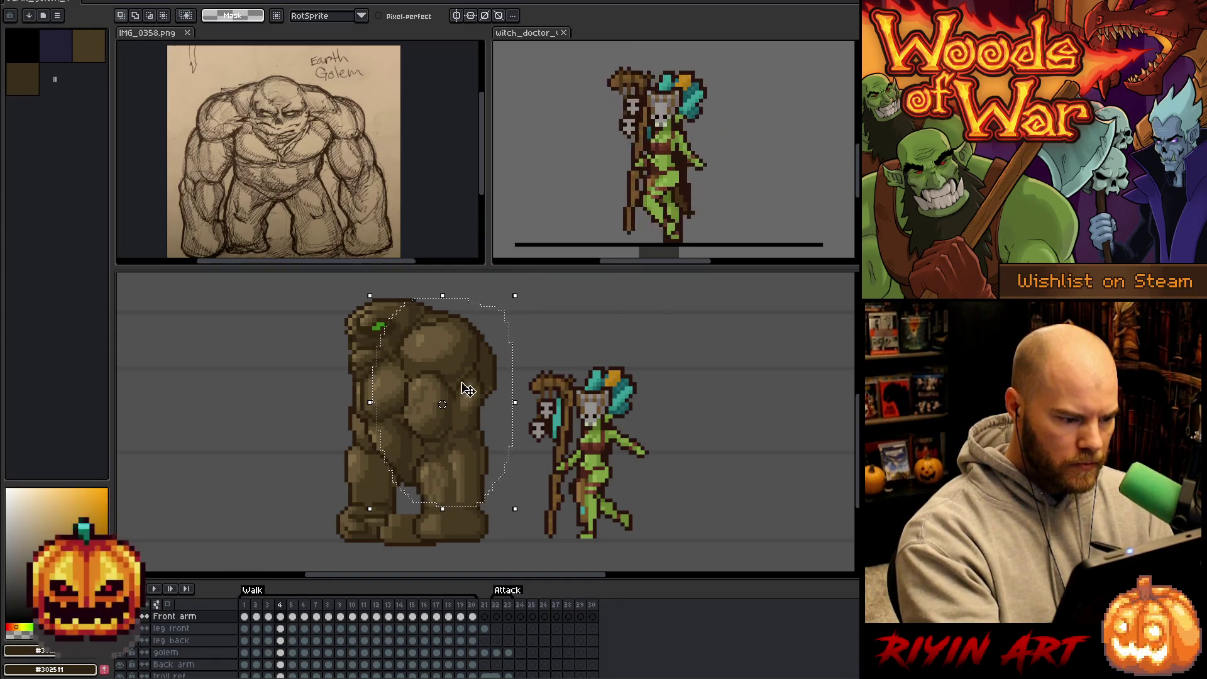
pyautogui.click(444, 413)
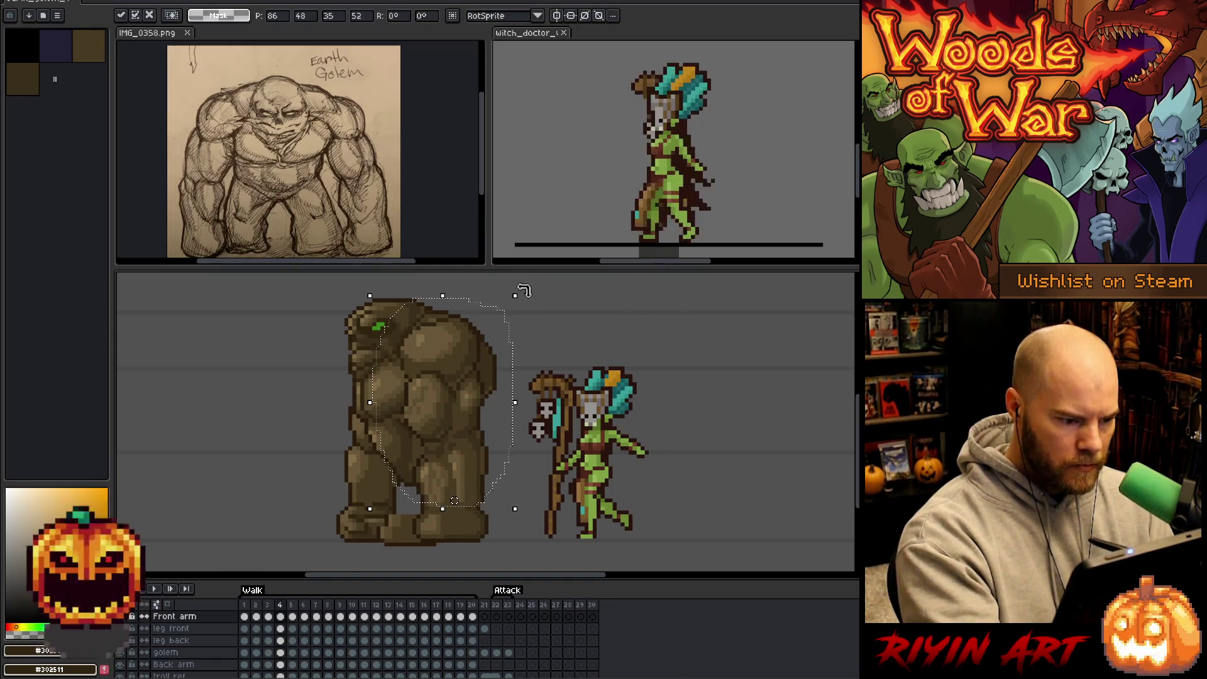
pyautogui.moveTo(518, 288)
pyautogui.mouseDown()
pyautogui.moveTo(547, 309)
pyautogui.moveTo(536, 301)
pyautogui.mouseUp()
pyautogui.press('Return')
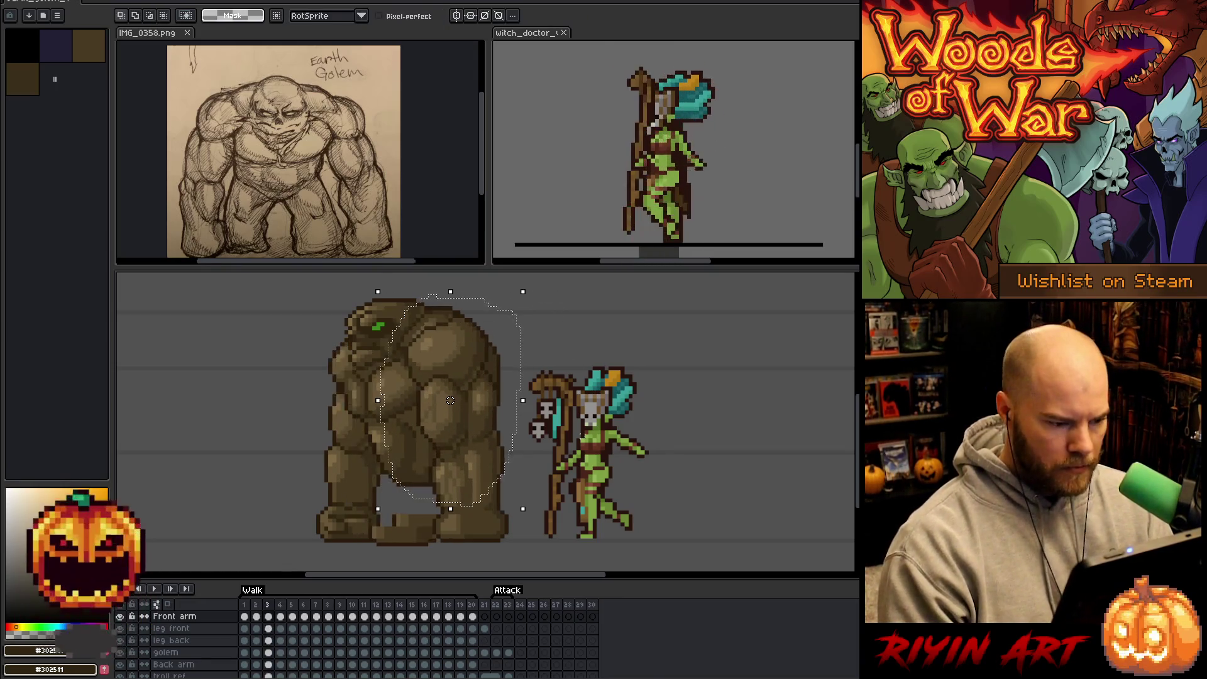
# Step through walk frames 1 to 6, flicking between frames 5 and 6 to compare.
pyautogui.press('Right')
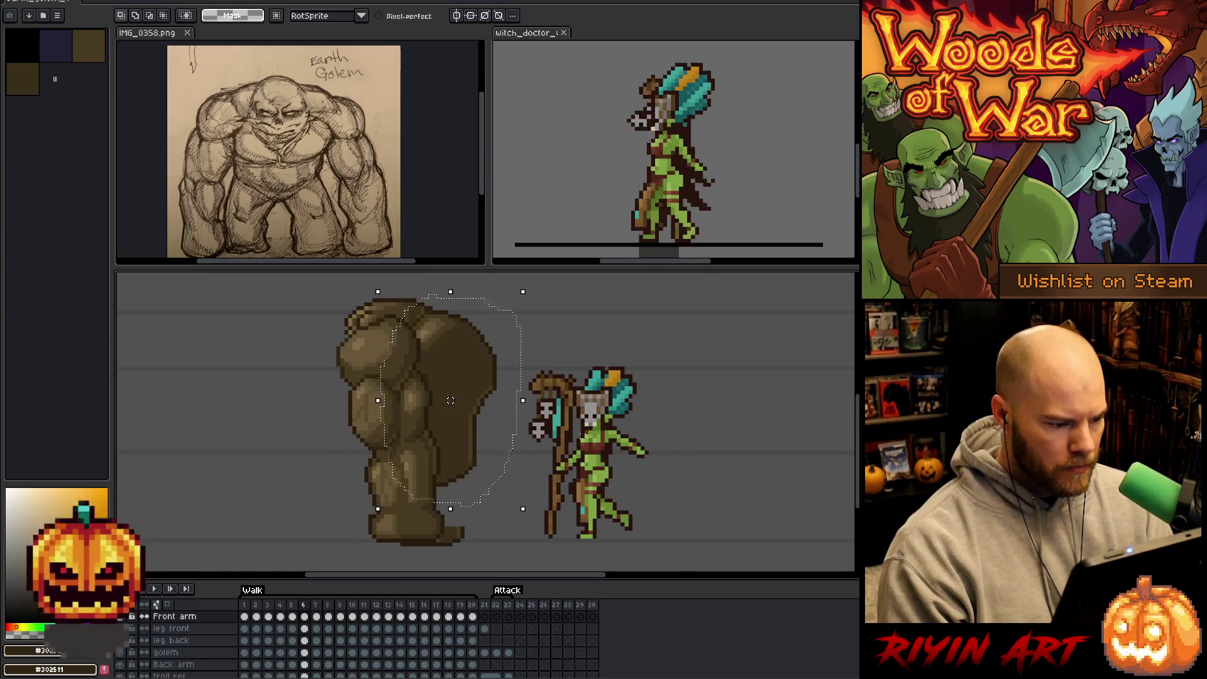
pyautogui.press('Left')
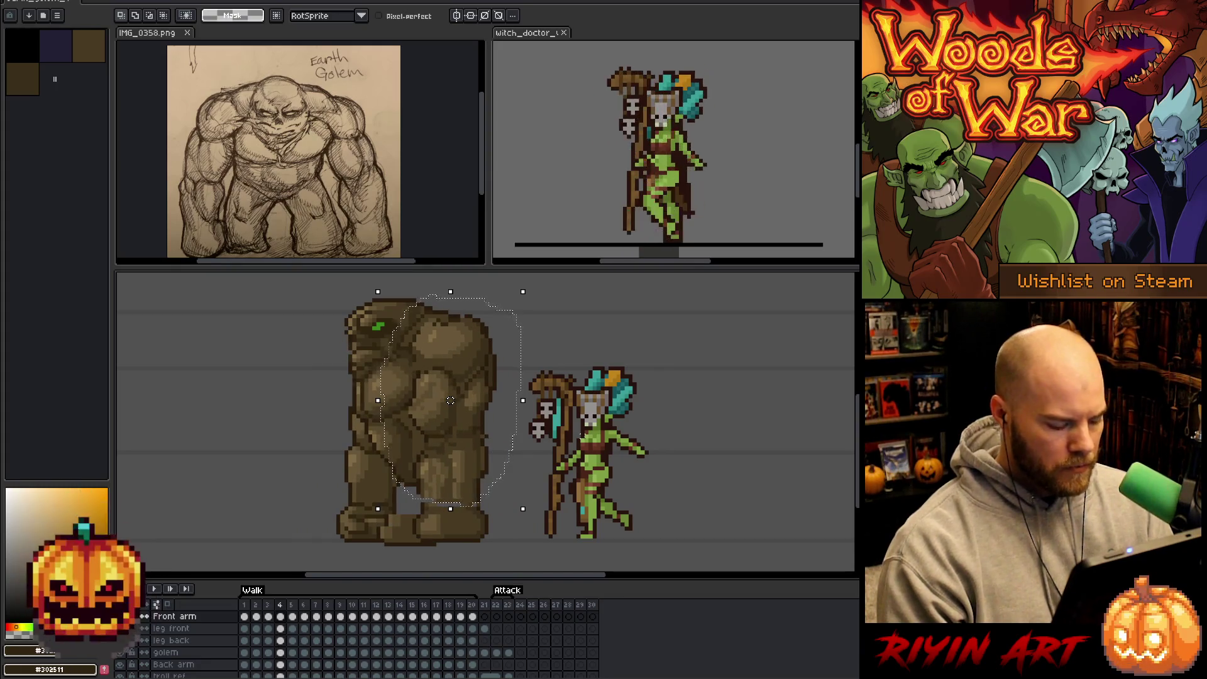
pyautogui.press('Left')
pyautogui.press('Left')
pyautogui.press('Left')
pyautogui.press('Right')
pyautogui.press('Right')
pyautogui.press('Right')
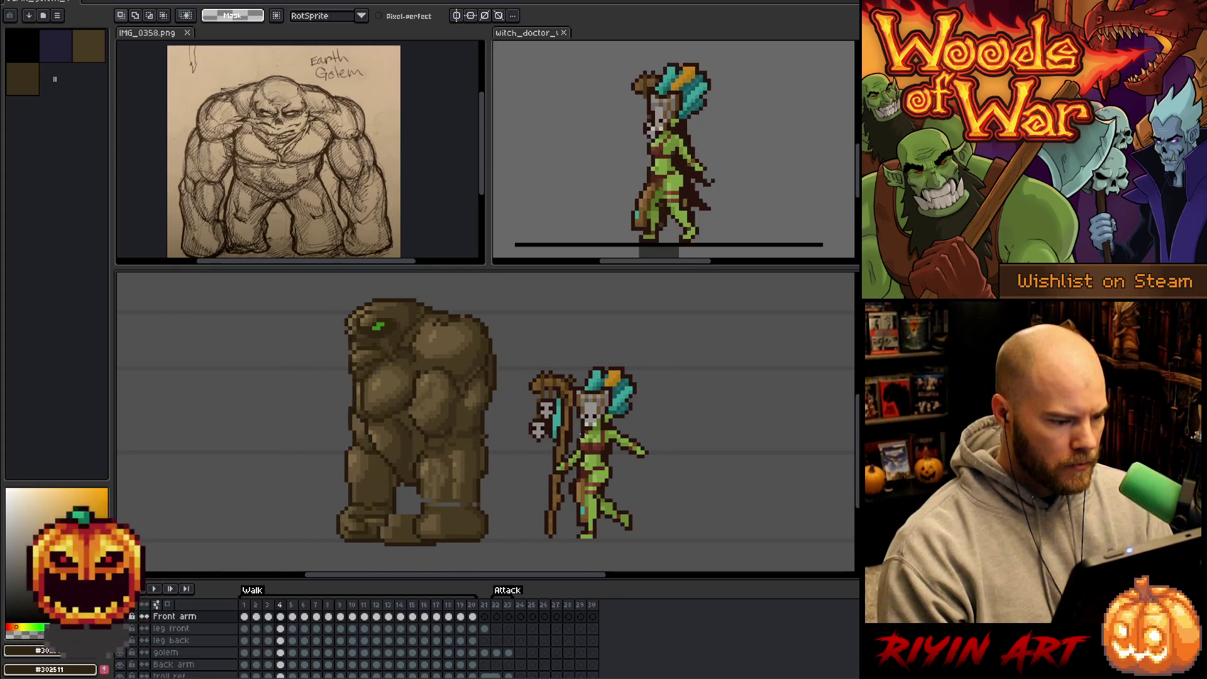
pyautogui.press('Left')
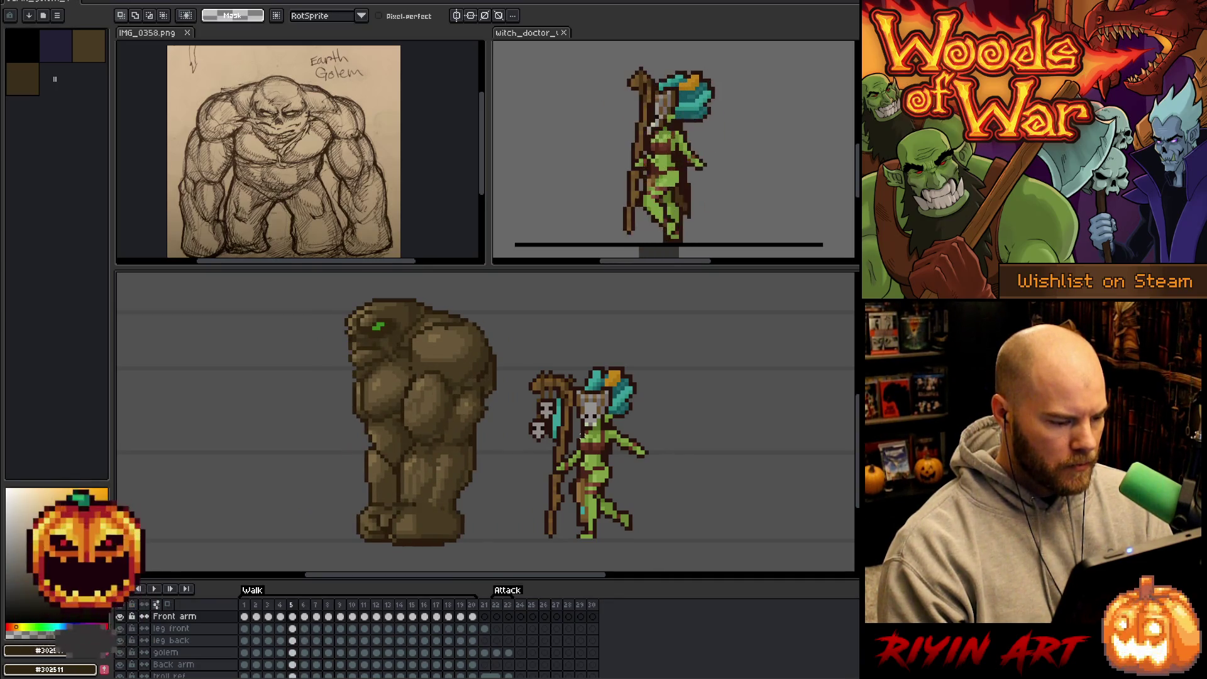
pyautogui.press('Right')
pyautogui.press('Left')
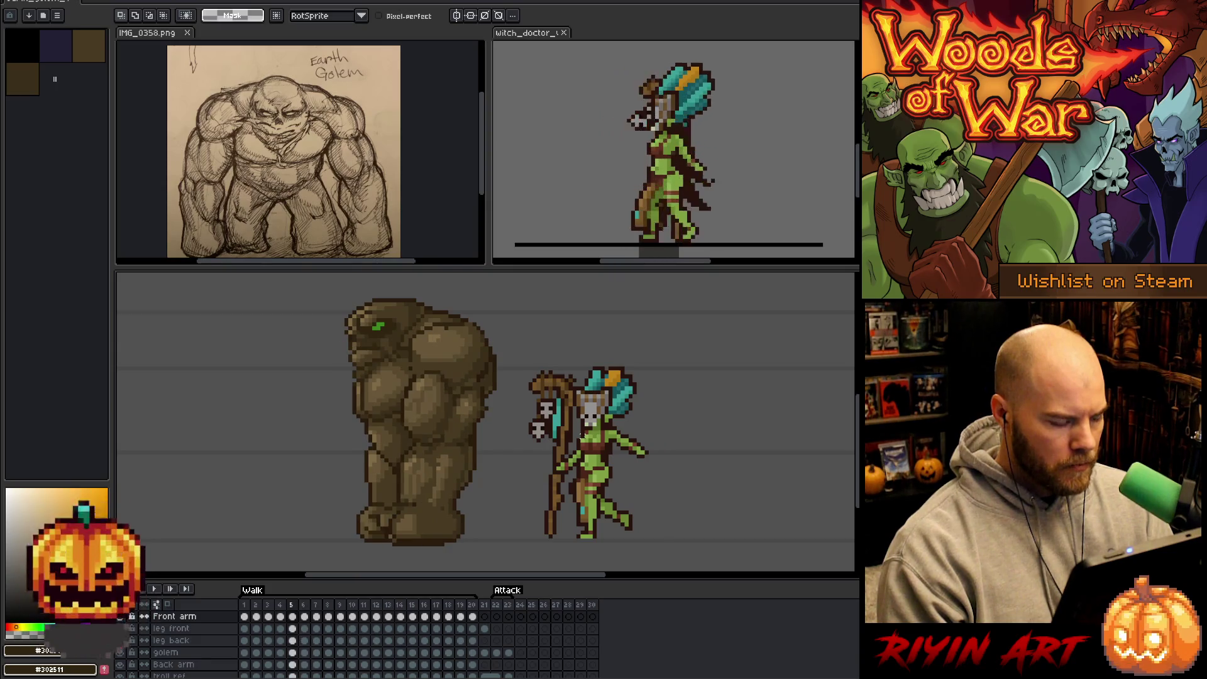
pyautogui.press('Right')
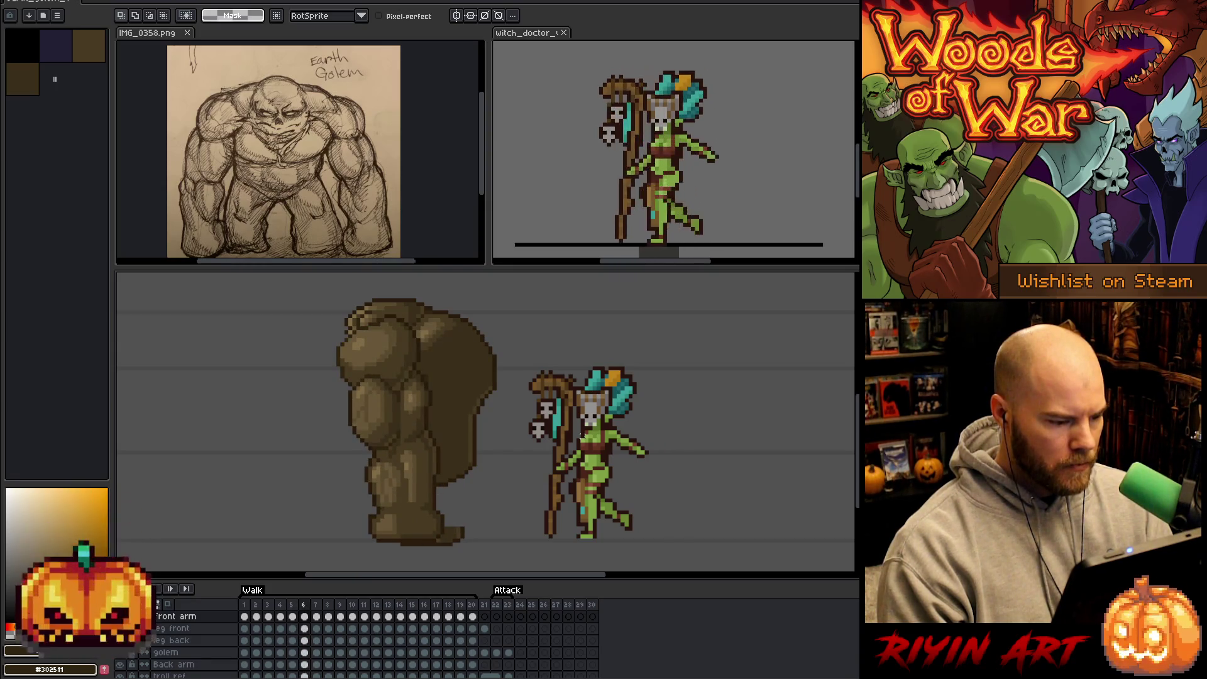
pyautogui.press('Left')
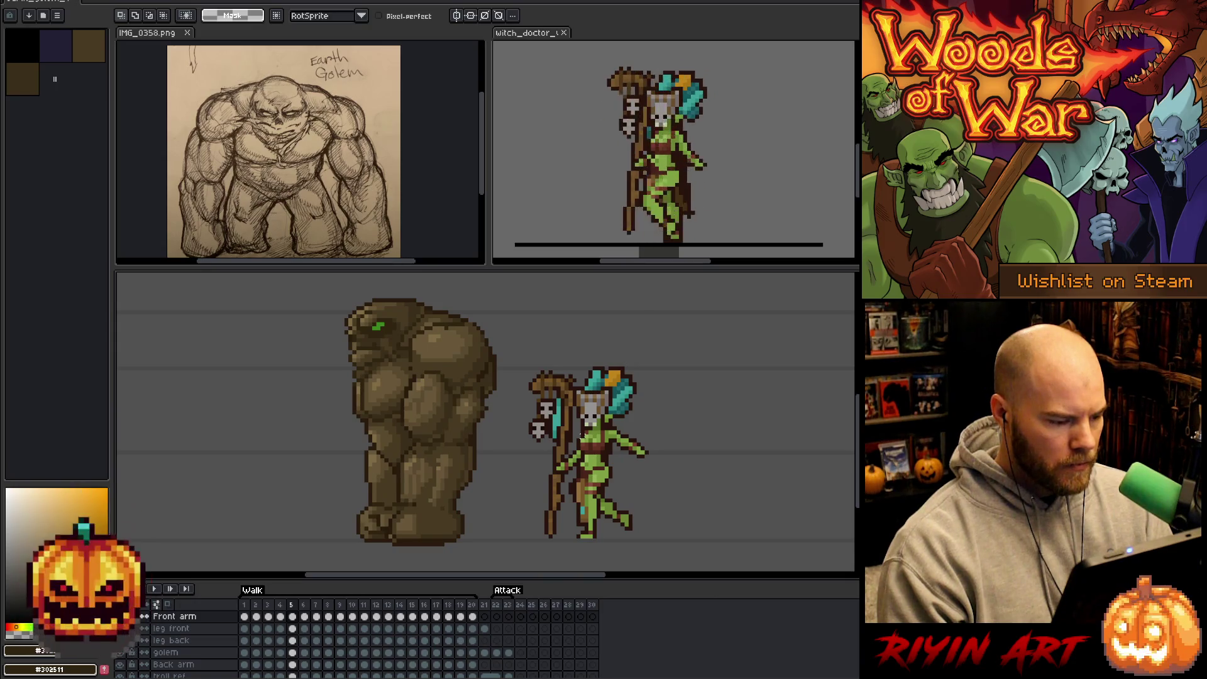
pyautogui.press('Right')
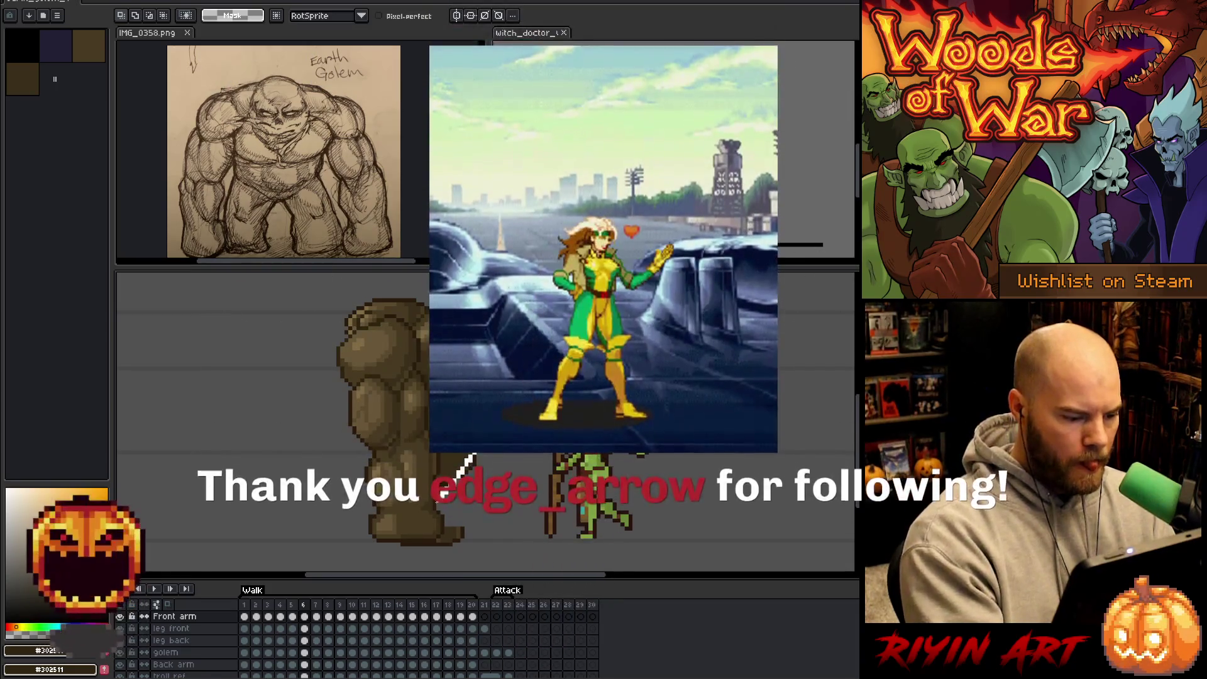
# Lasso the golem's torso on walk frame 6 and enter transform mode on it.
pyautogui.moveTo(474, 452)
pyautogui.mouseDown()
pyautogui.moveTo(503, 301)
pyautogui.moveTo(415, 390)
pyautogui.mouseUp()
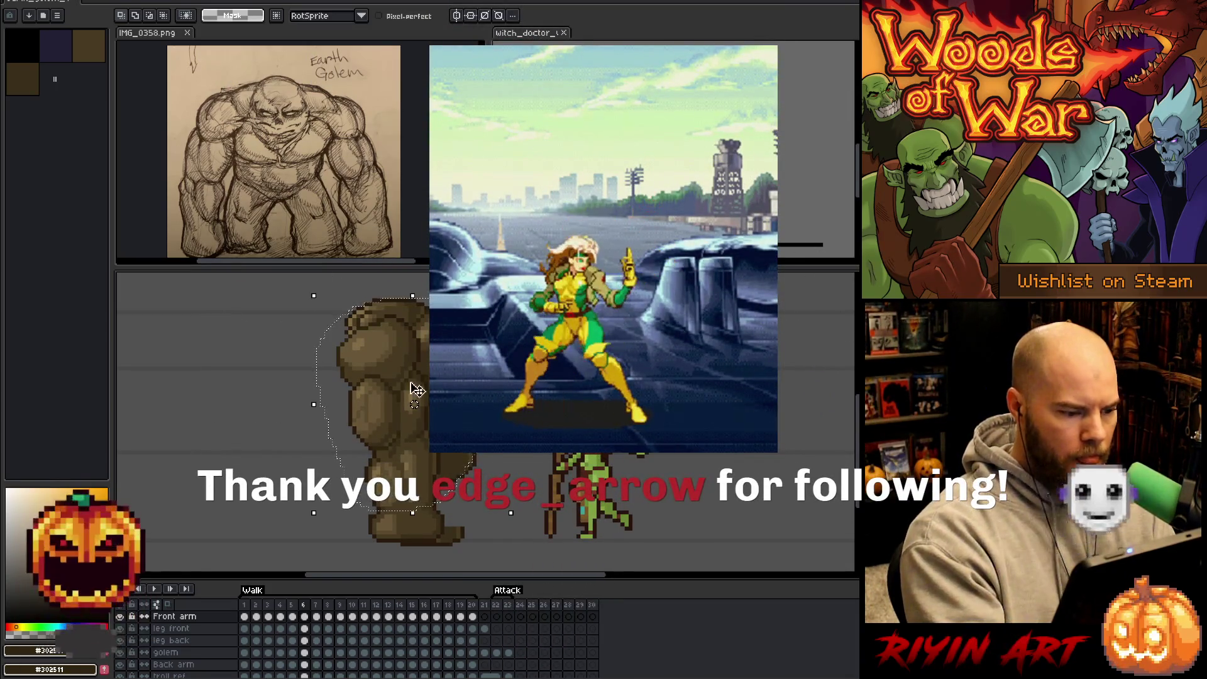
pyautogui.click(407, 515)
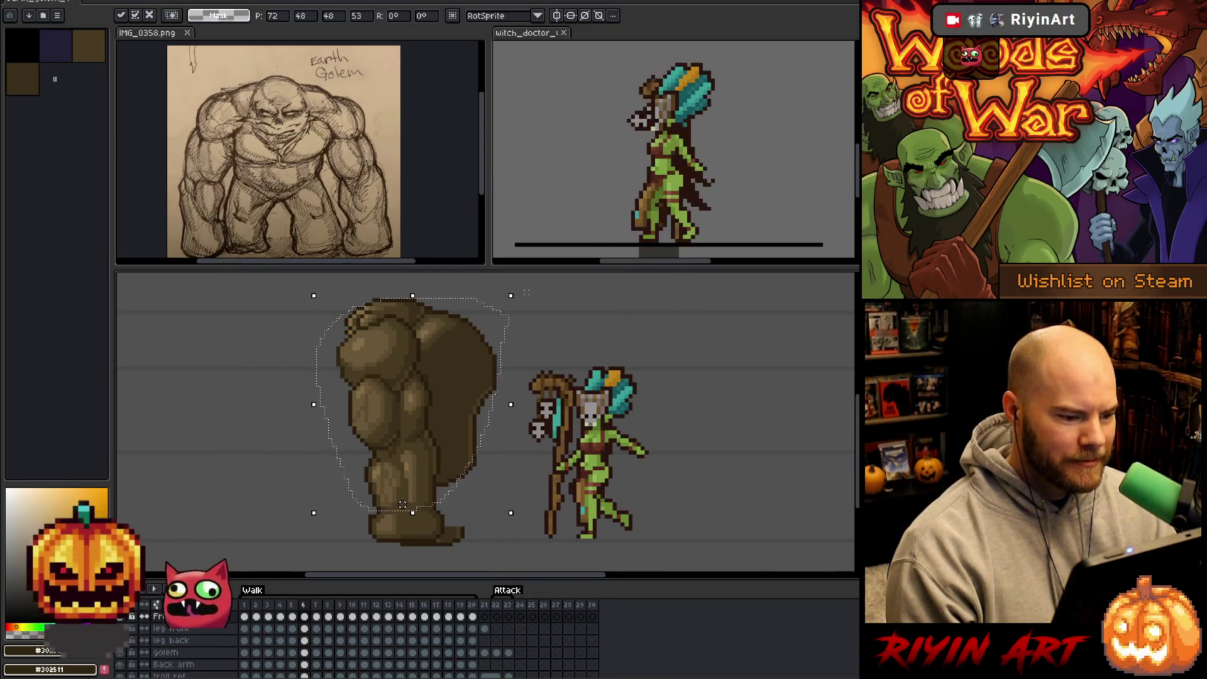
# Rotate frame 6's upper body about 25 degrees, then compare it with frame 7.
pyautogui.moveTo(521, 287)
pyautogui.mouseDown()
pyautogui.moveTo(681, 322)
pyautogui.moveTo(654, 312)
pyautogui.mouseUp()
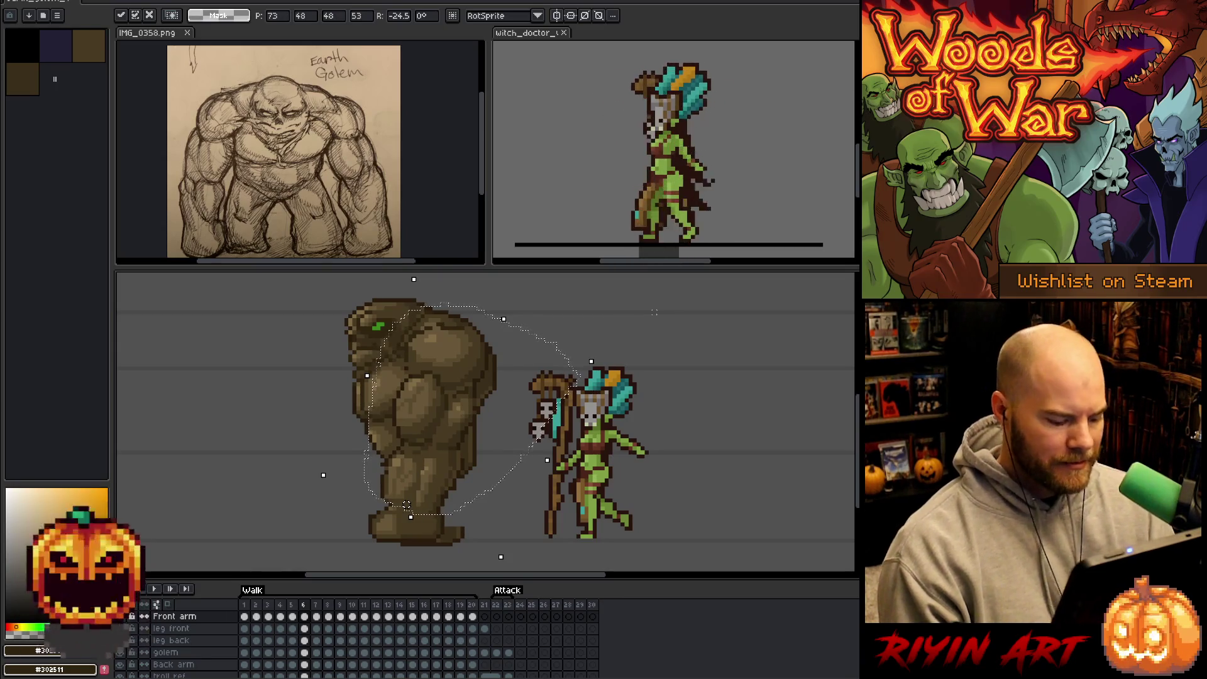
pyautogui.hotkey('ctrl', 'd')
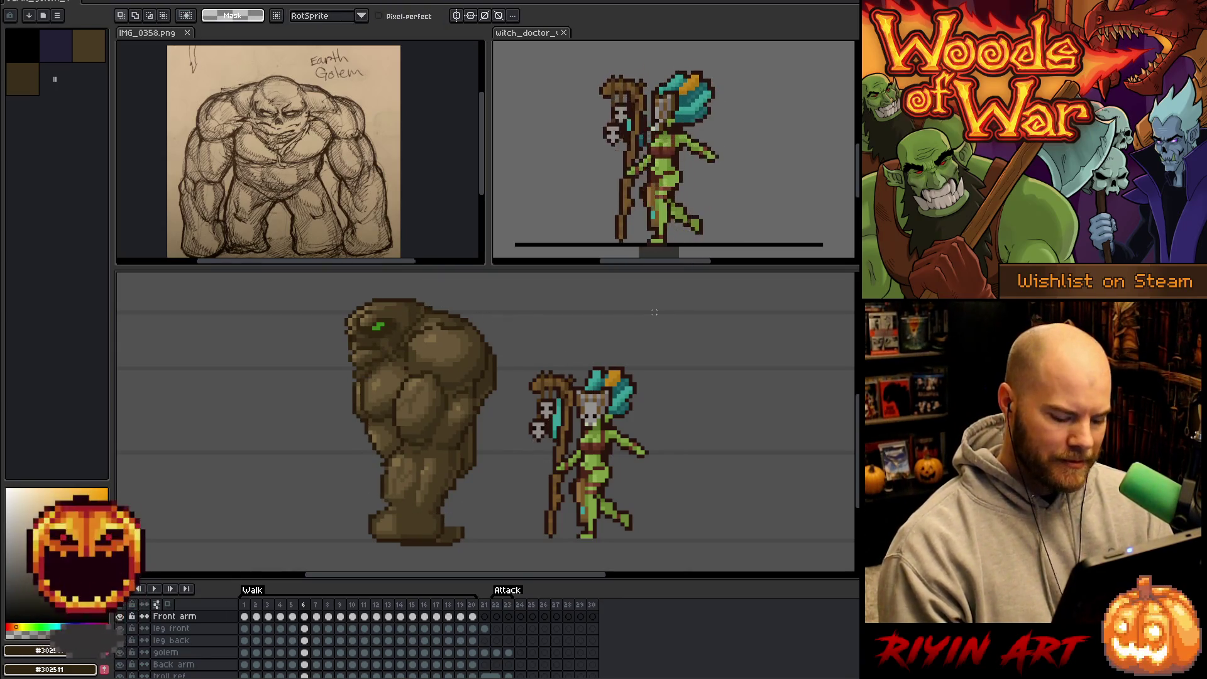
pyautogui.press('.')
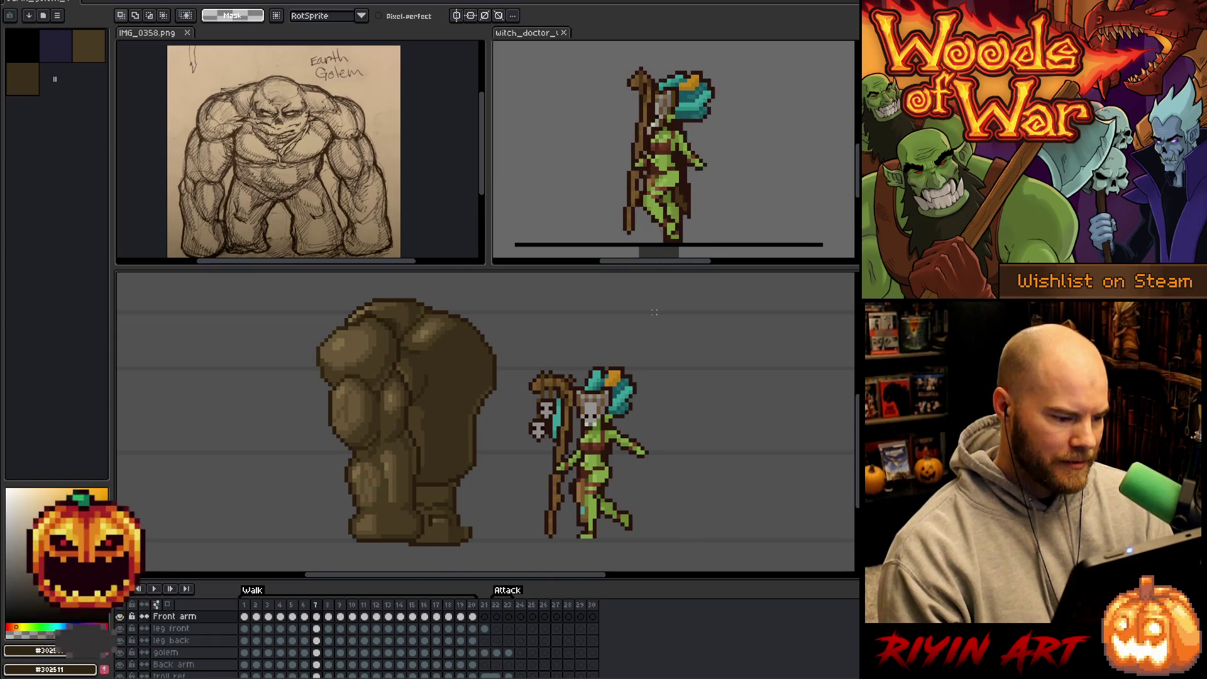
pyautogui.press(',')
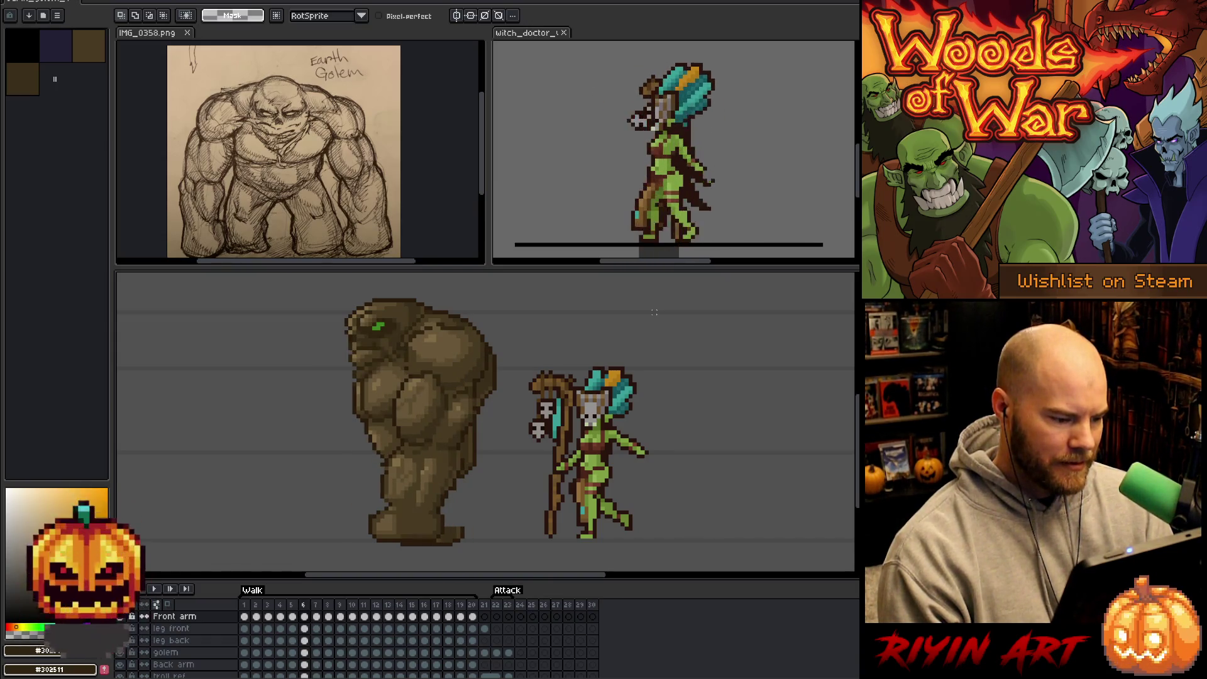
pyautogui.press('.')
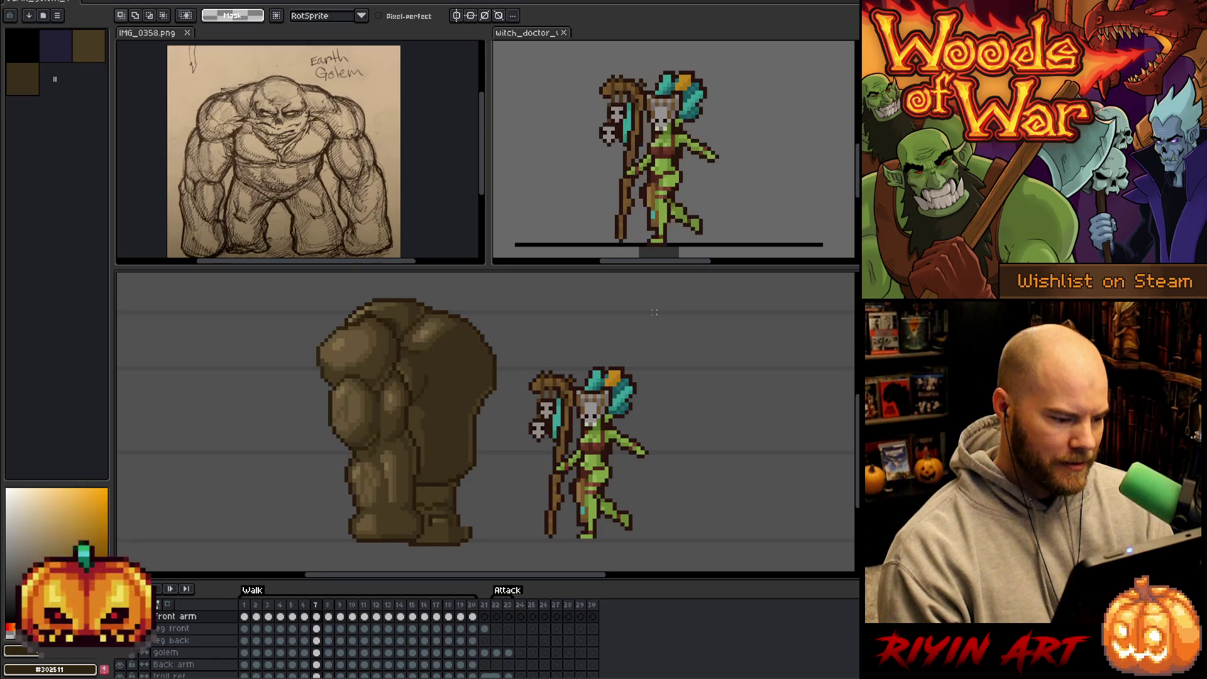
# On frame 7, rotate the lassoed upper body about 20 degrees and shift it one pixel right.
pyautogui.moveTo(477, 313)
pyautogui.mouseDown()
pyautogui.moveTo(426, 492)
pyautogui.moveTo(345, 502)
pyautogui.moveTo(369, 294)
pyautogui.moveTo(465, 295)
pyautogui.mouseUp()
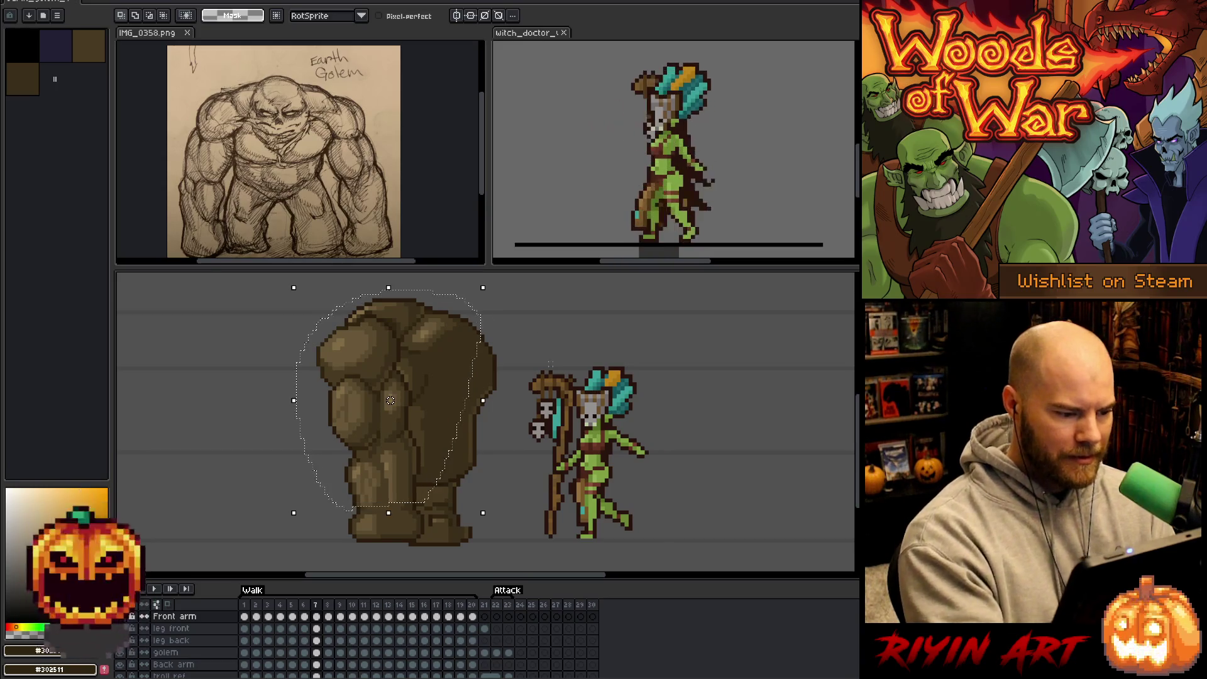
pyautogui.click(402, 412)
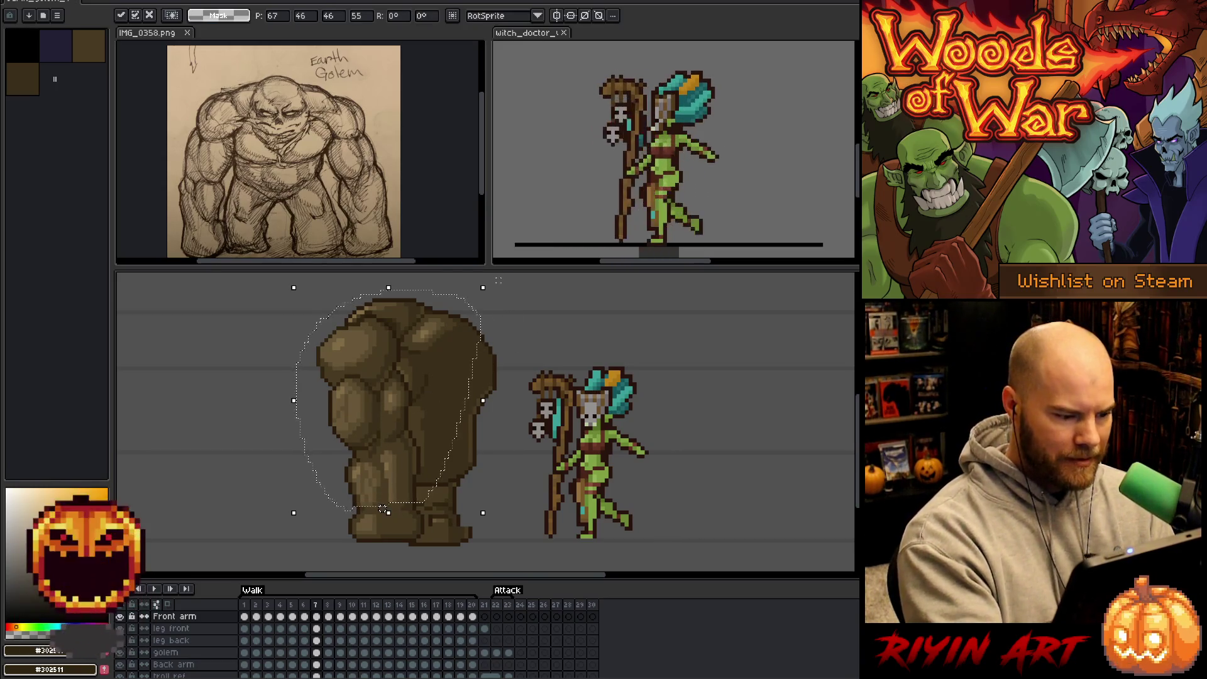
pyautogui.moveTo(492, 281)
pyautogui.mouseDown()
pyautogui.moveTo(606, 331)
pyautogui.moveTo(581, 323)
pyautogui.mouseUp()
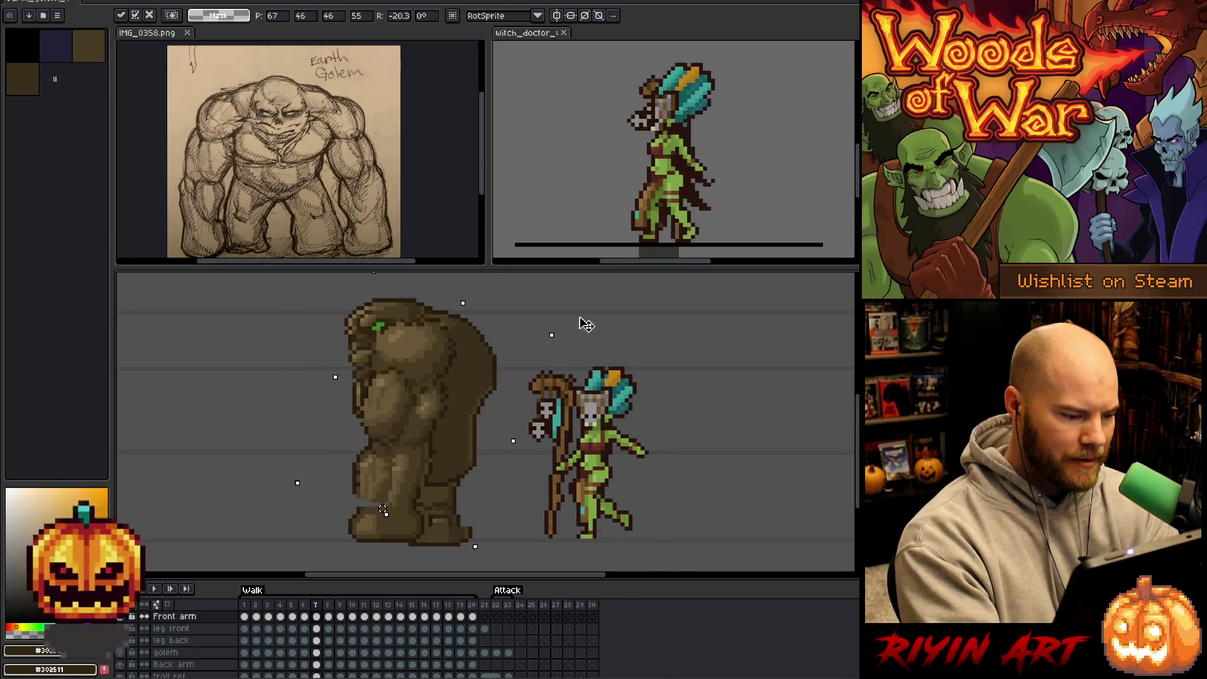
pyautogui.press('Right')
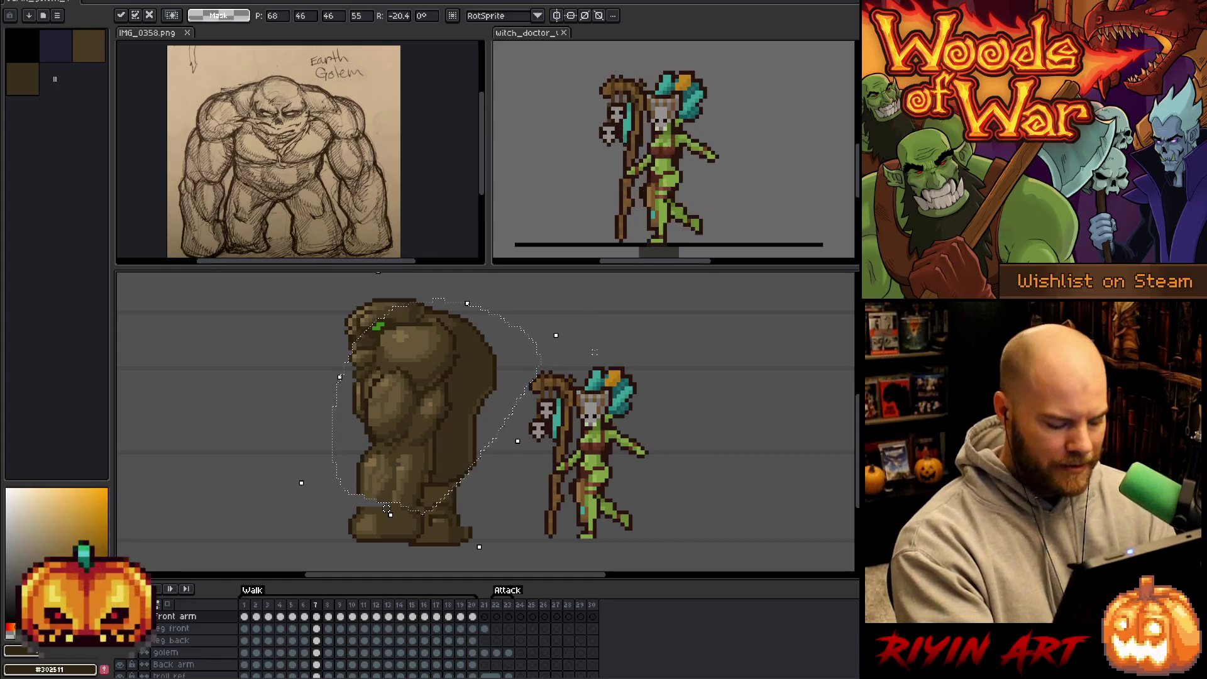
pyautogui.press('Return')
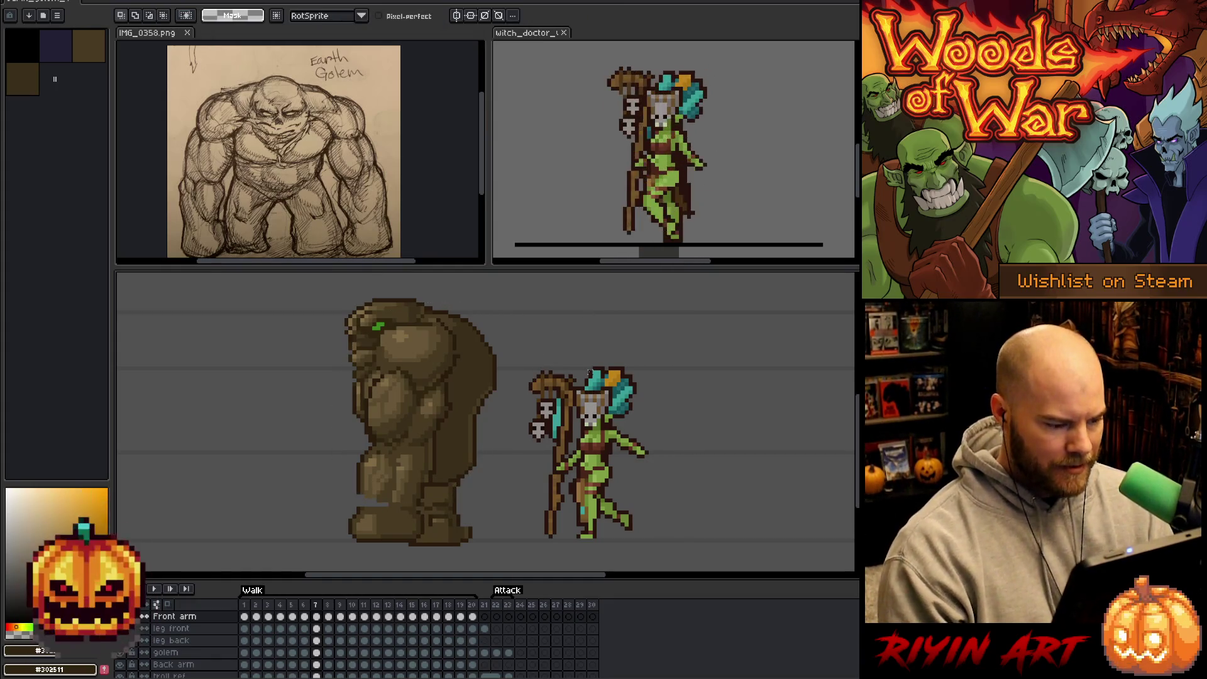
pyautogui.press('Right')
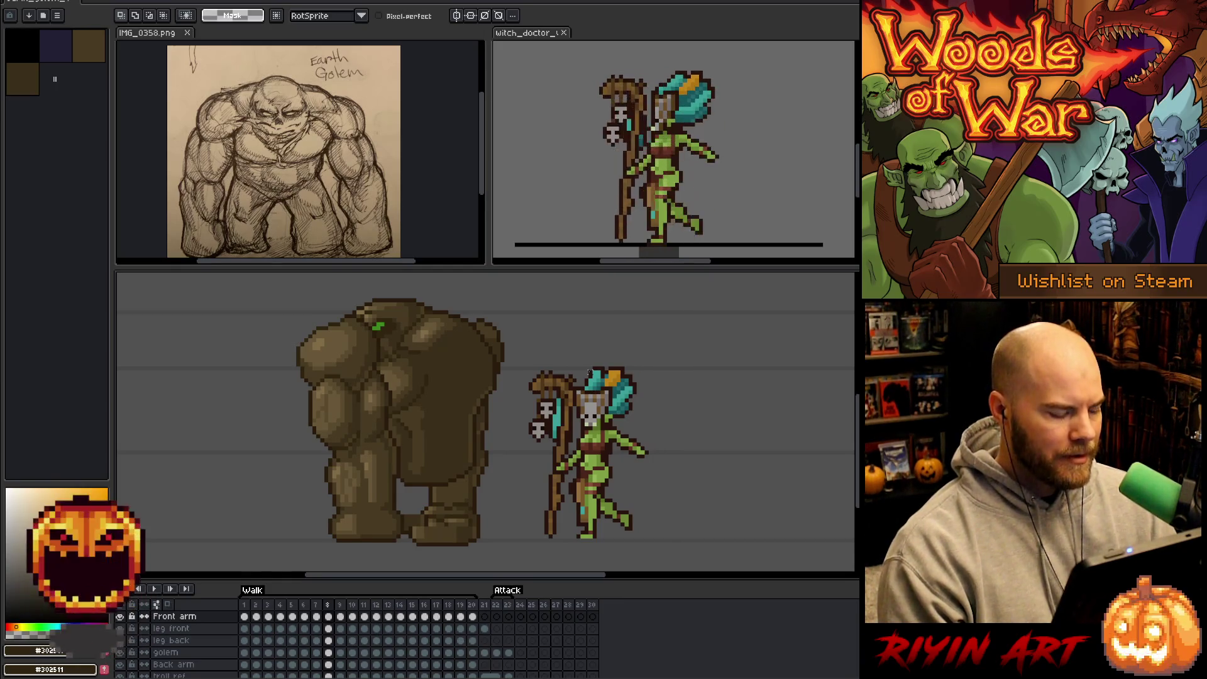
# On frame 8, rotate the golem's arm forward about 25 degrees and nudge it one pixel right.
pyautogui.moveTo(450, 324); pyautogui.dragTo(414, 476)
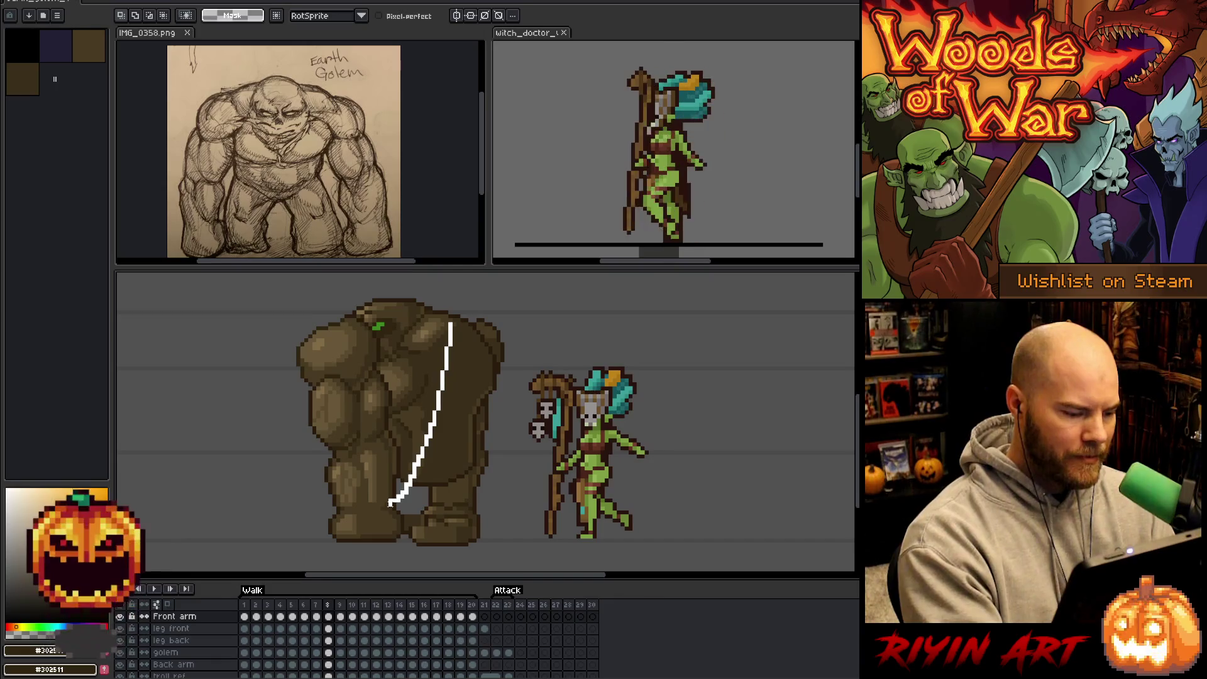
pyautogui.moveTo(334, 508)
pyautogui.mouseDown()
pyautogui.moveTo(313, 299)
pyautogui.moveTo(339, 294)
pyautogui.mouseUp()
pyautogui.click(384, 396)
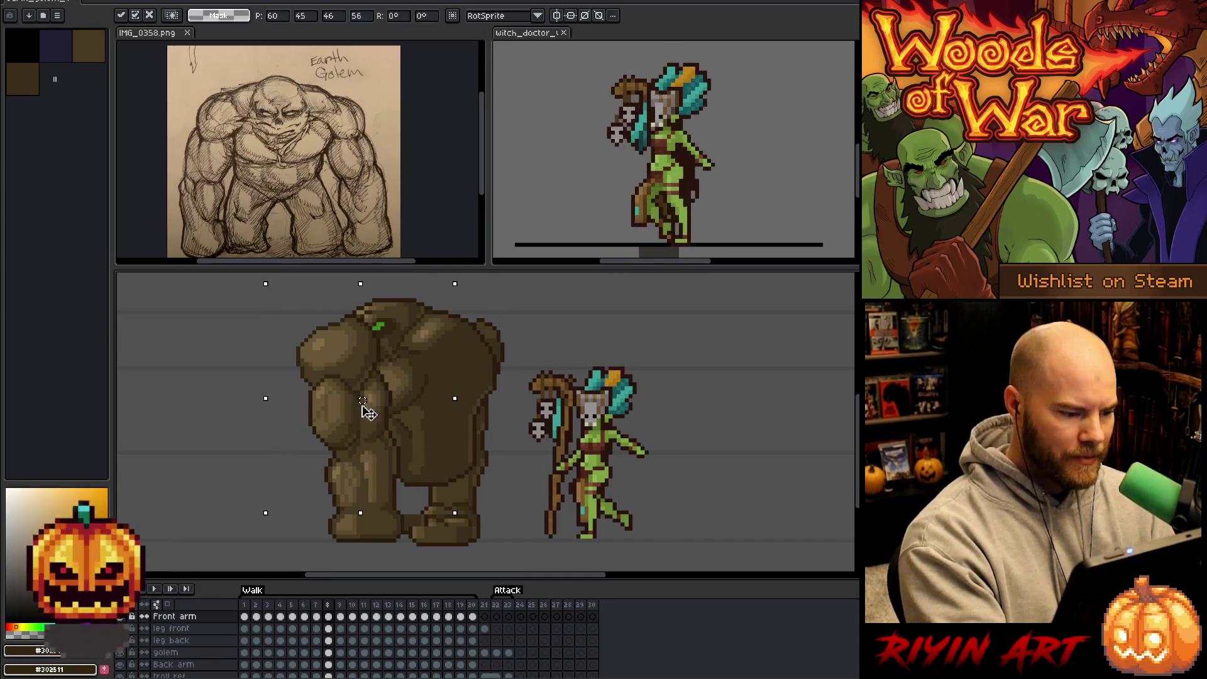
pyautogui.moveTo(464, 282); pyautogui.dragTo(577, 330)
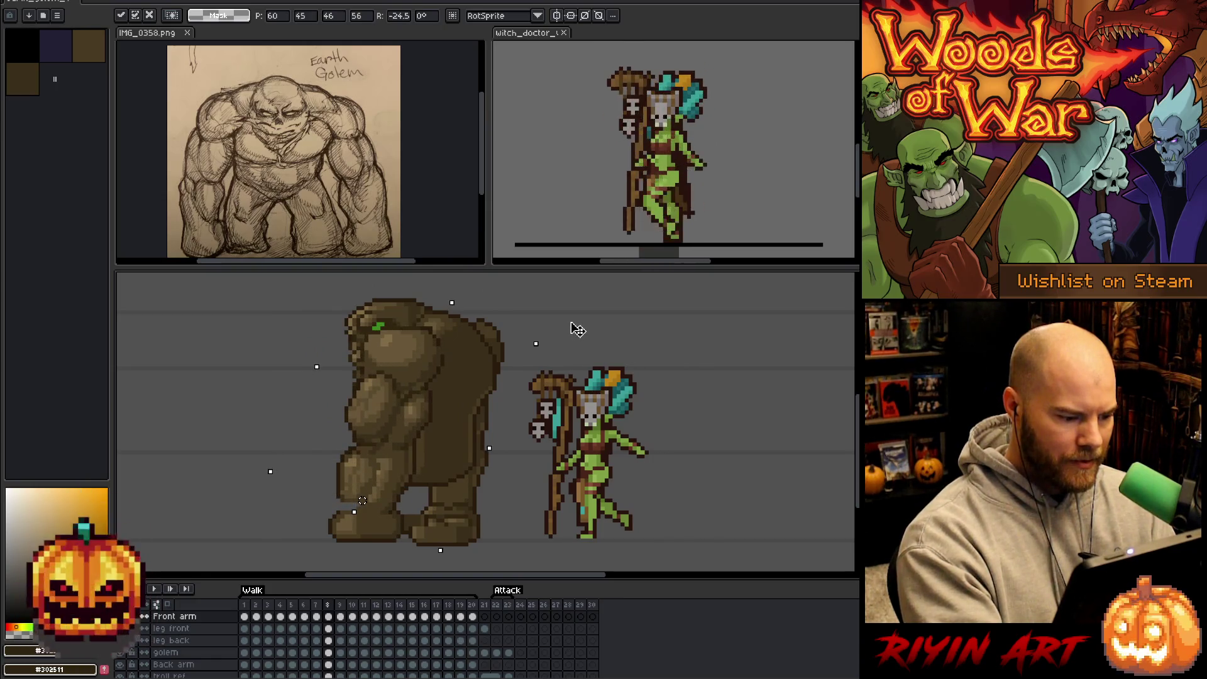
pyautogui.press('Right')
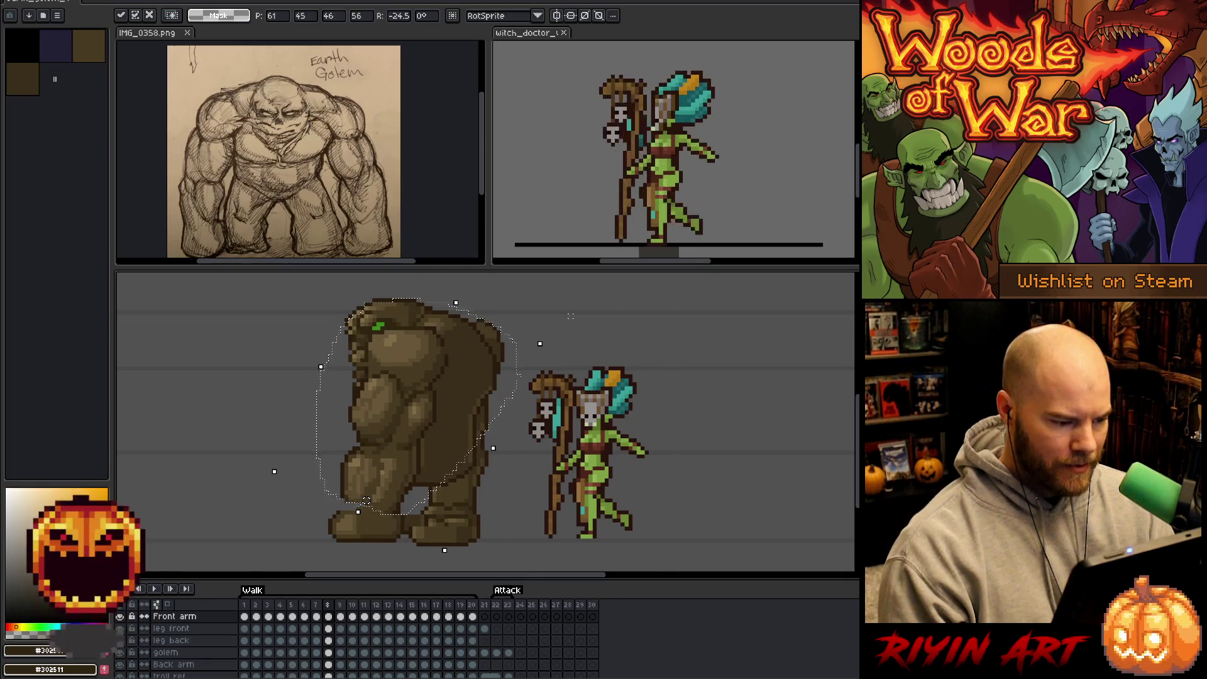
pyautogui.press('.')
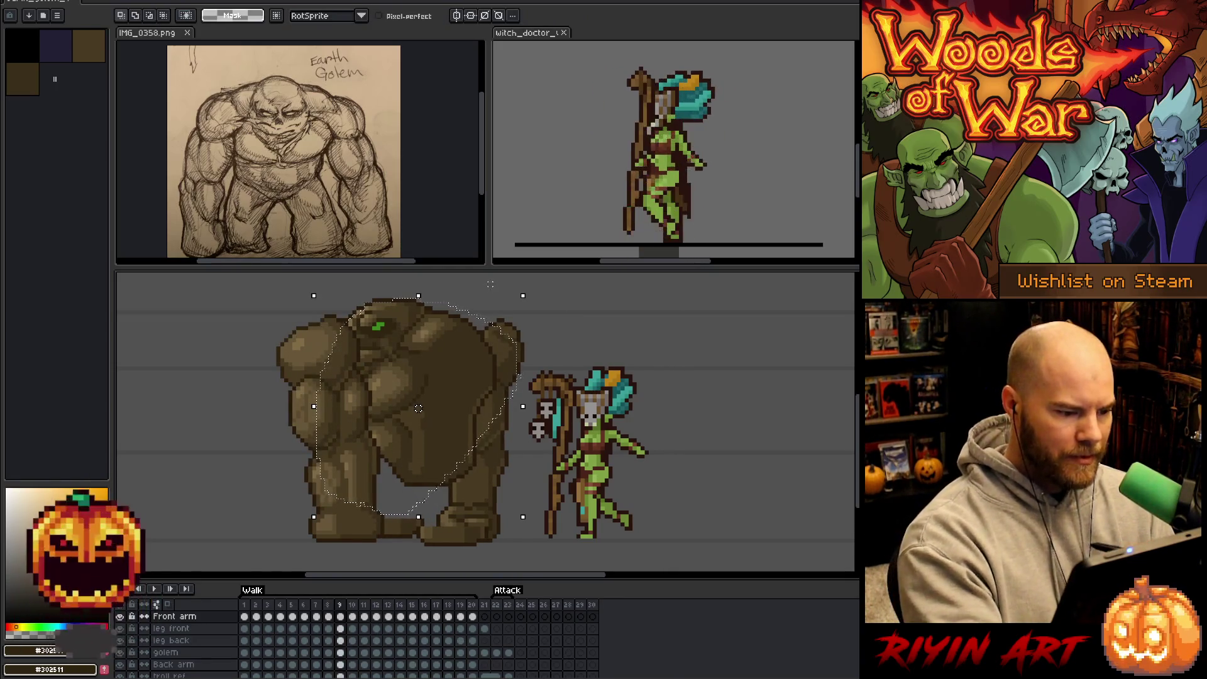
# On frame 9, rotate the front arm about 24 degrees and nudge it one pixel right.
pyautogui.moveTo(372, 296)
pyautogui.mouseDown()
pyautogui.moveTo(378, 499)
pyautogui.moveTo(260, 416)
pyautogui.moveTo(262, 314)
pyautogui.mouseUp()
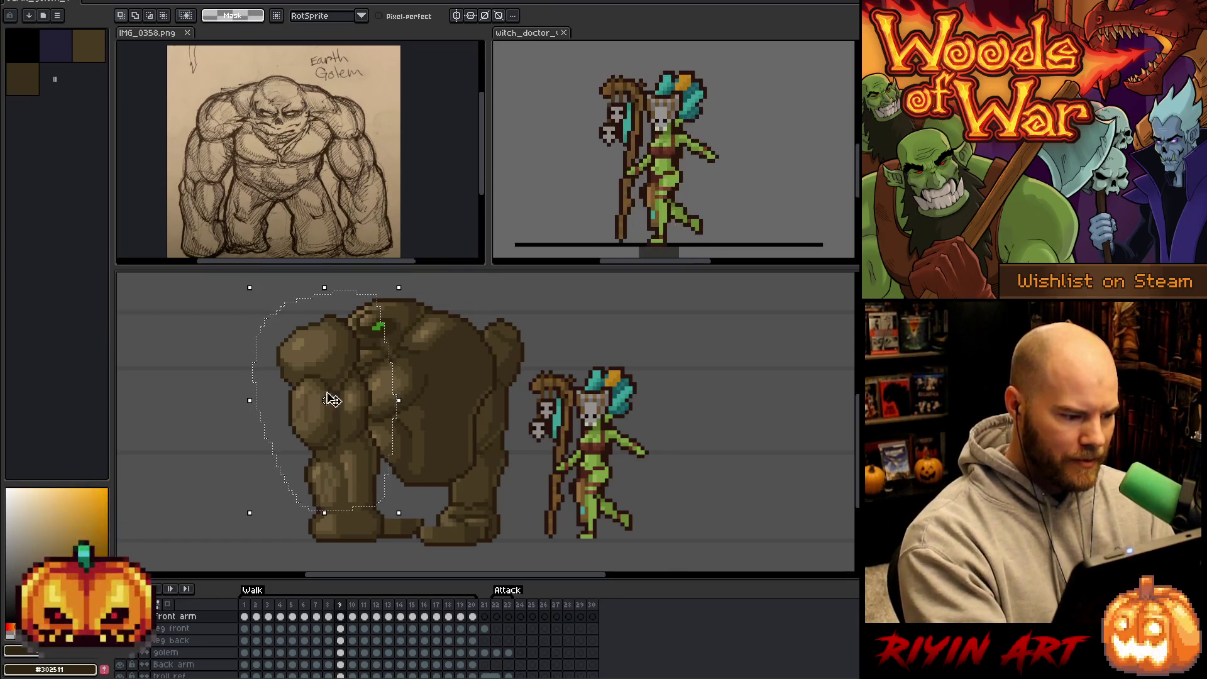
pyautogui.moveTo(329, 398)
pyautogui.mouseDown()
pyautogui.moveTo(352, 488)
pyautogui.moveTo(327, 413)
pyautogui.mouseUp()
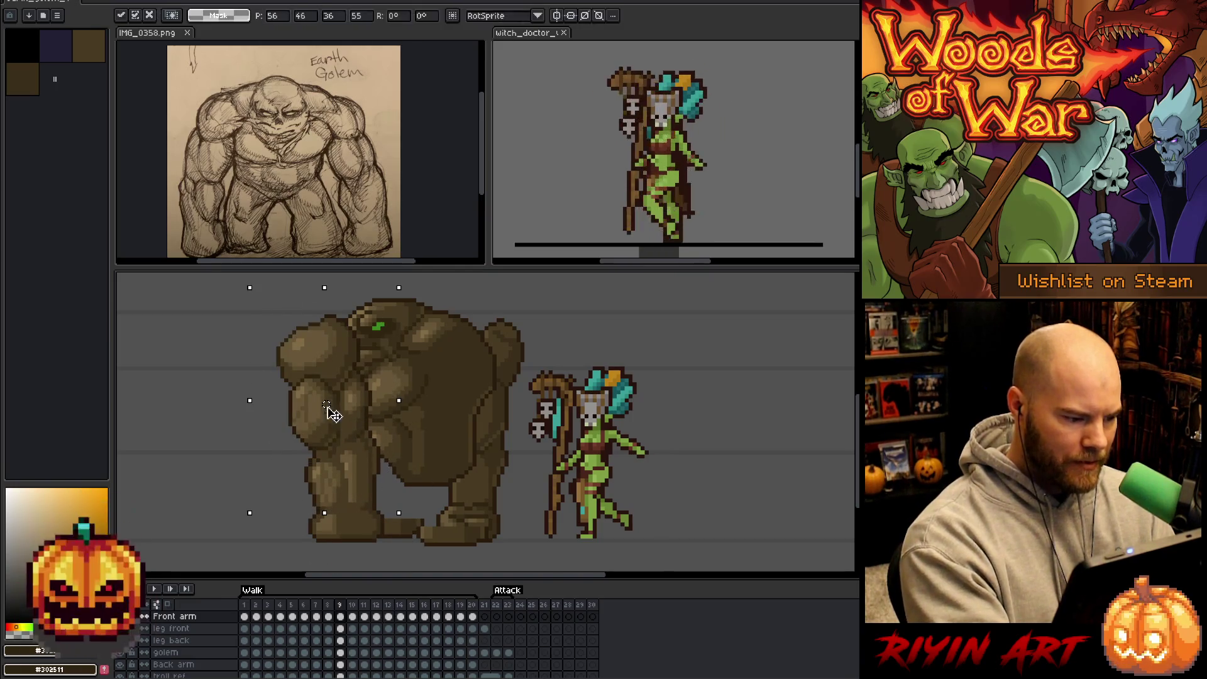
pyautogui.moveTo(404, 277)
pyautogui.mouseDown()
pyautogui.moveTo(516, 316)
pyautogui.moveTo(513, 295)
pyautogui.mouseUp()
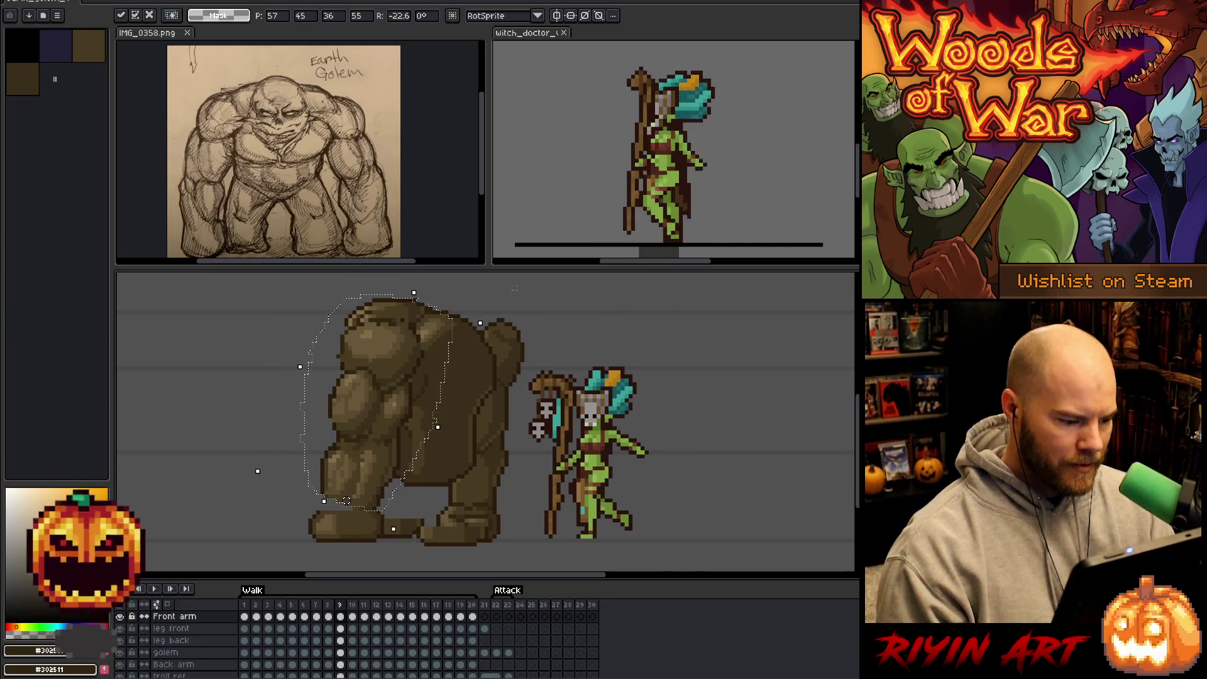
pyautogui.press('Right')
pyautogui.press('Return')
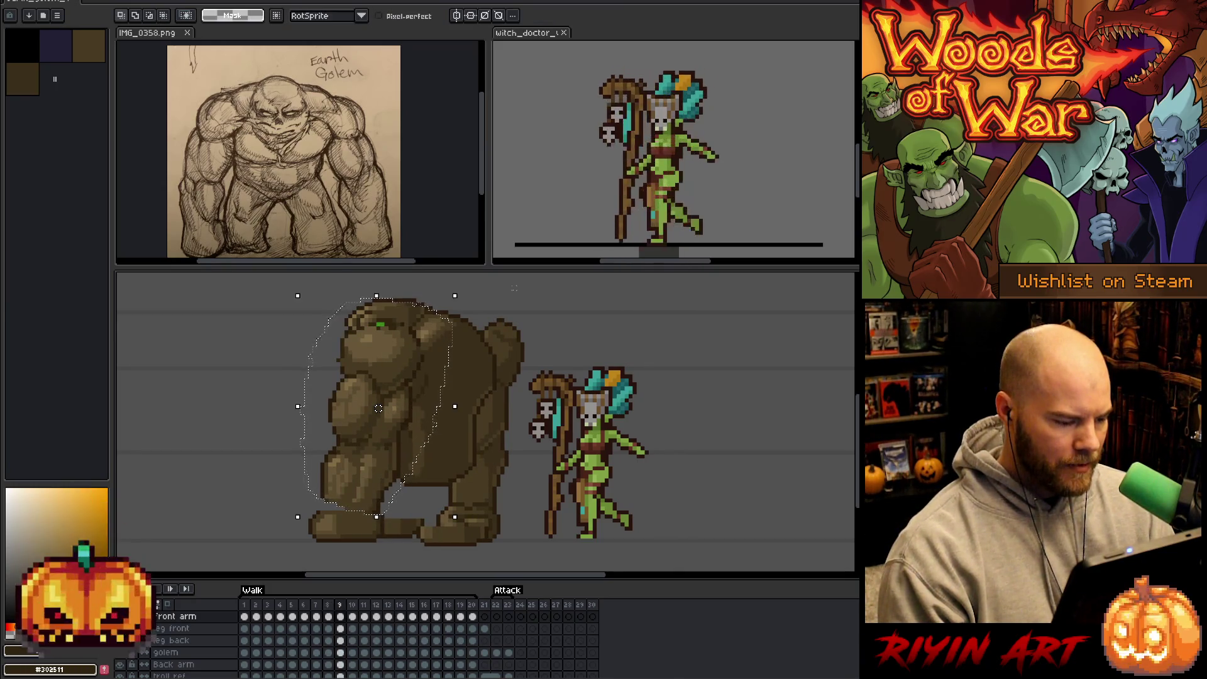
# On frame 10, lasso the front arm and rotate it forward about 26 degrees.
pyautogui.press('Right')
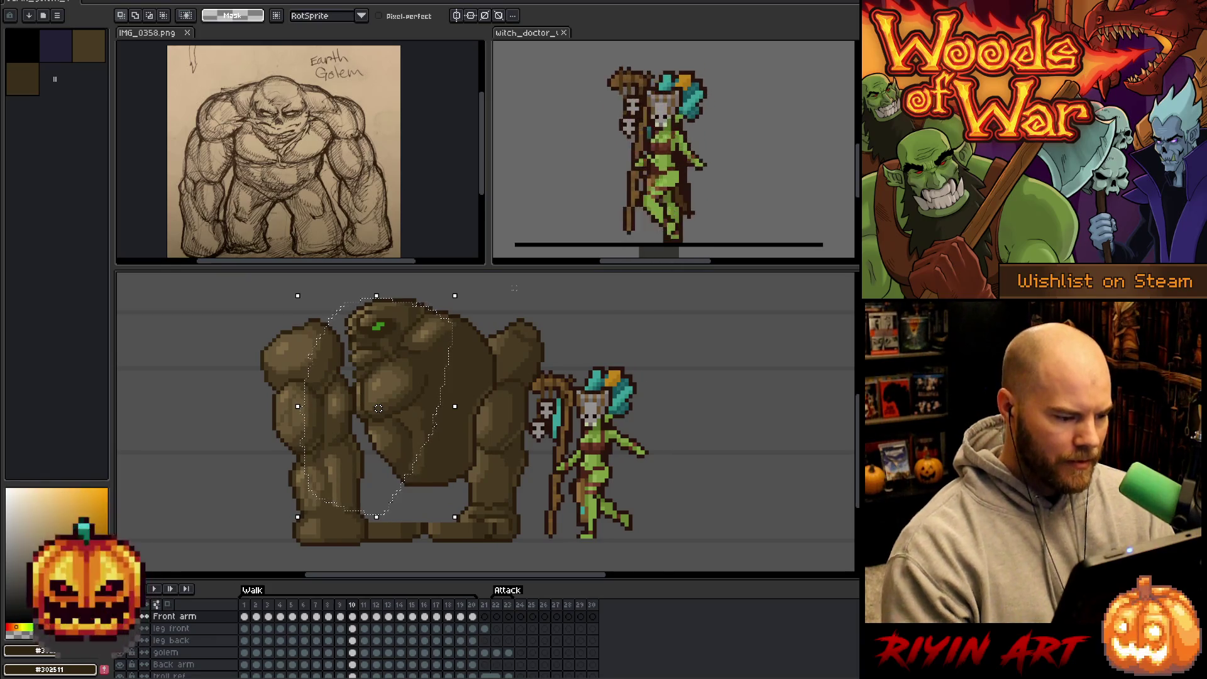
pyautogui.moveTo(466, 301)
pyautogui.mouseDown()
pyautogui.moveTo(363, 504)
pyautogui.moveTo(291, 507)
pyautogui.moveTo(261, 322)
pyautogui.moveTo(462, 299)
pyautogui.mouseUp()
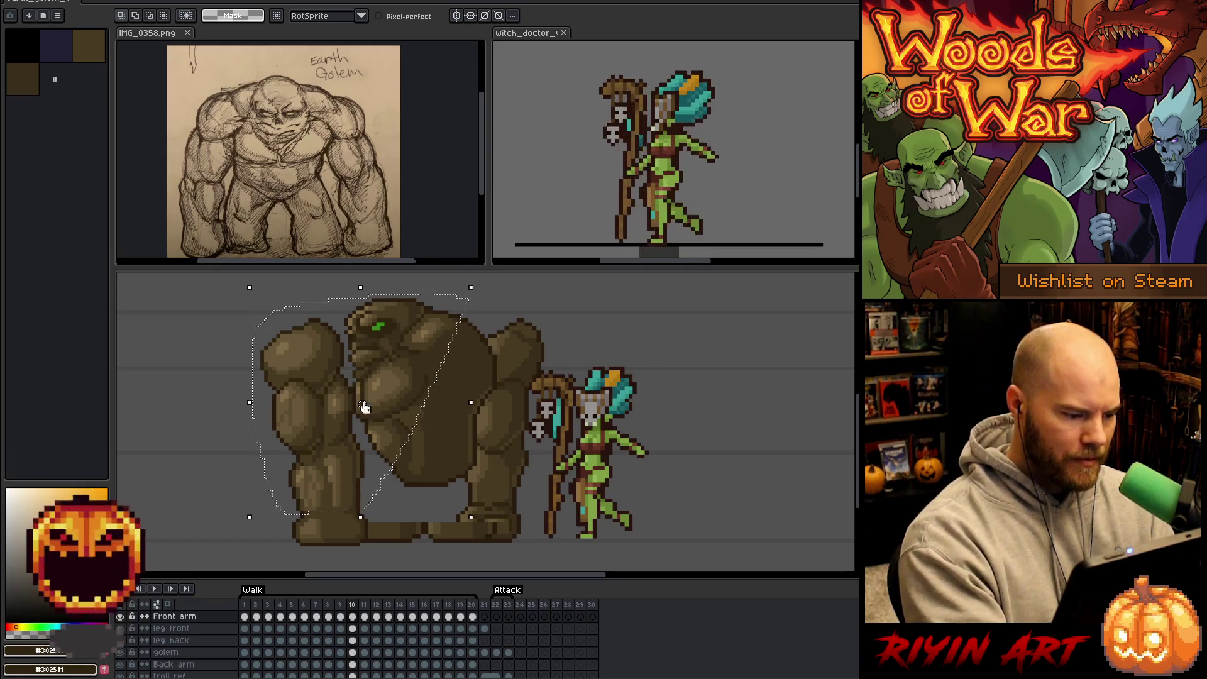
pyautogui.click(362, 406)
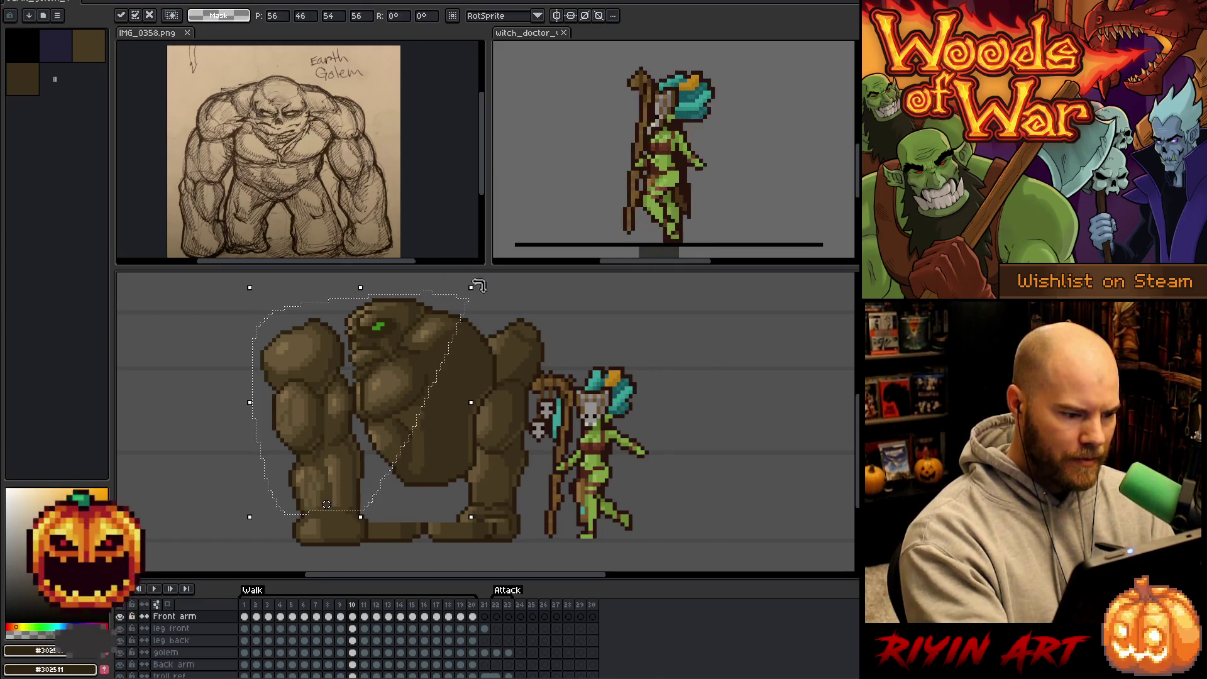
pyautogui.moveTo(481, 282)
pyautogui.mouseDown()
pyautogui.moveTo(599, 361)
pyautogui.moveTo(574, 328)
pyautogui.mouseUp()
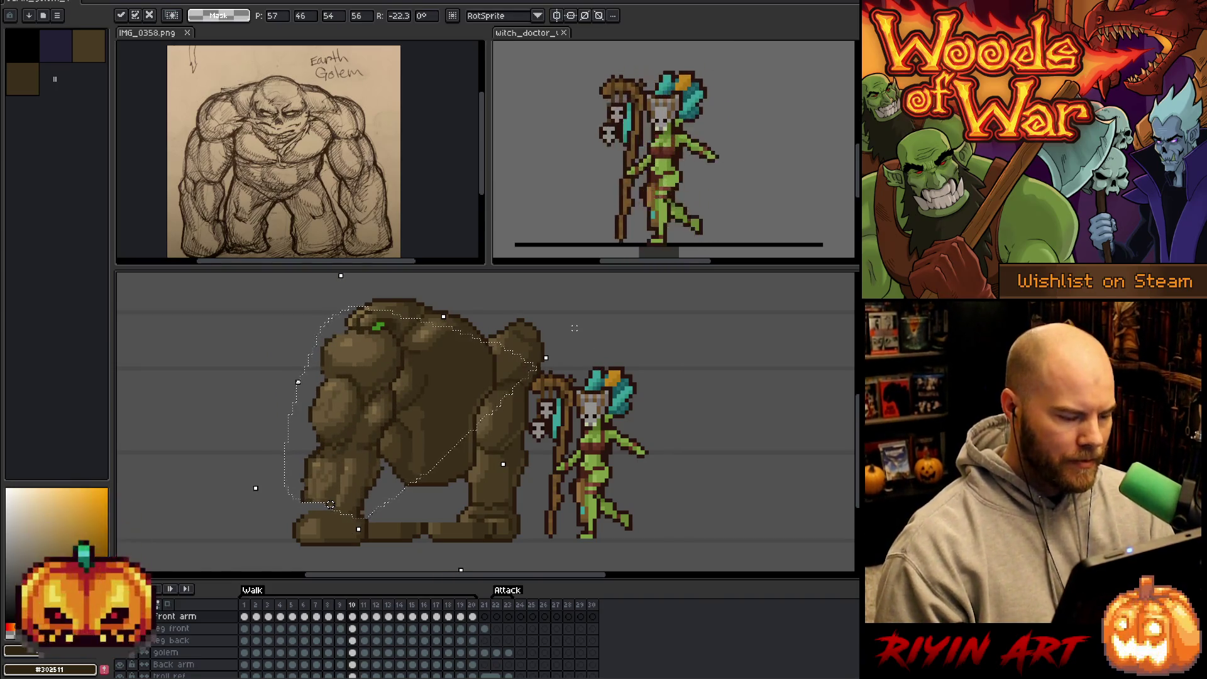
pyautogui.press('Return')
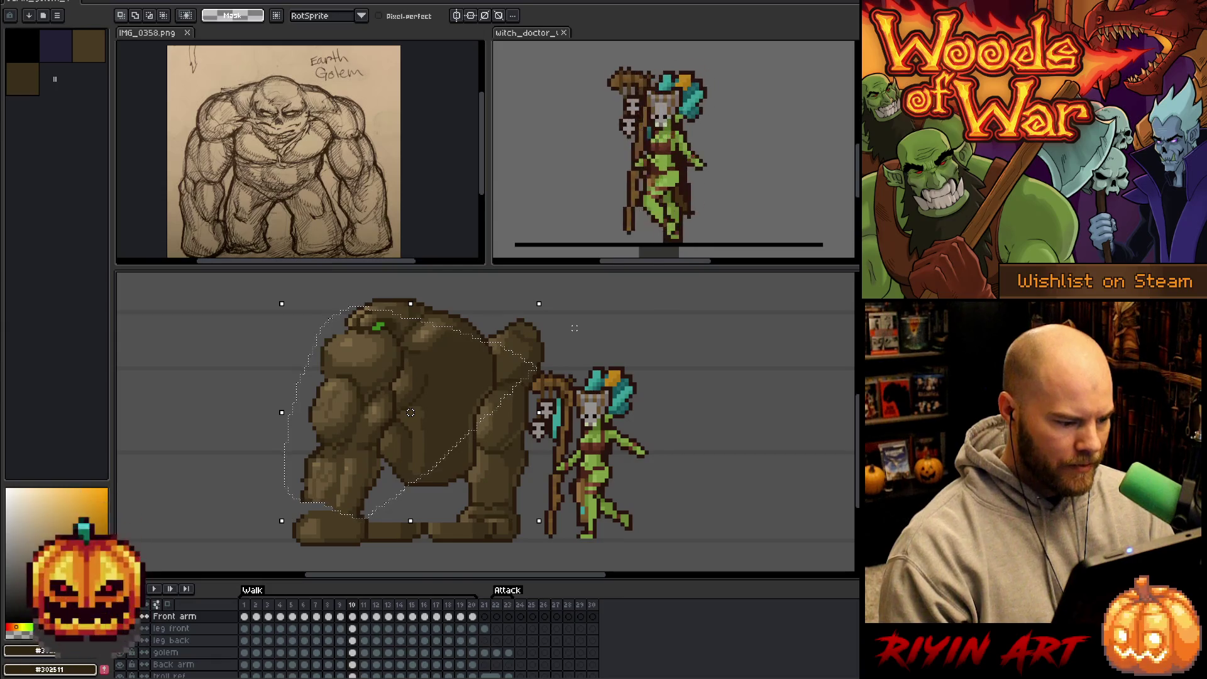
# On frame 11, revert the pending rotation and drag the front arm further left.
pyautogui.press('.')
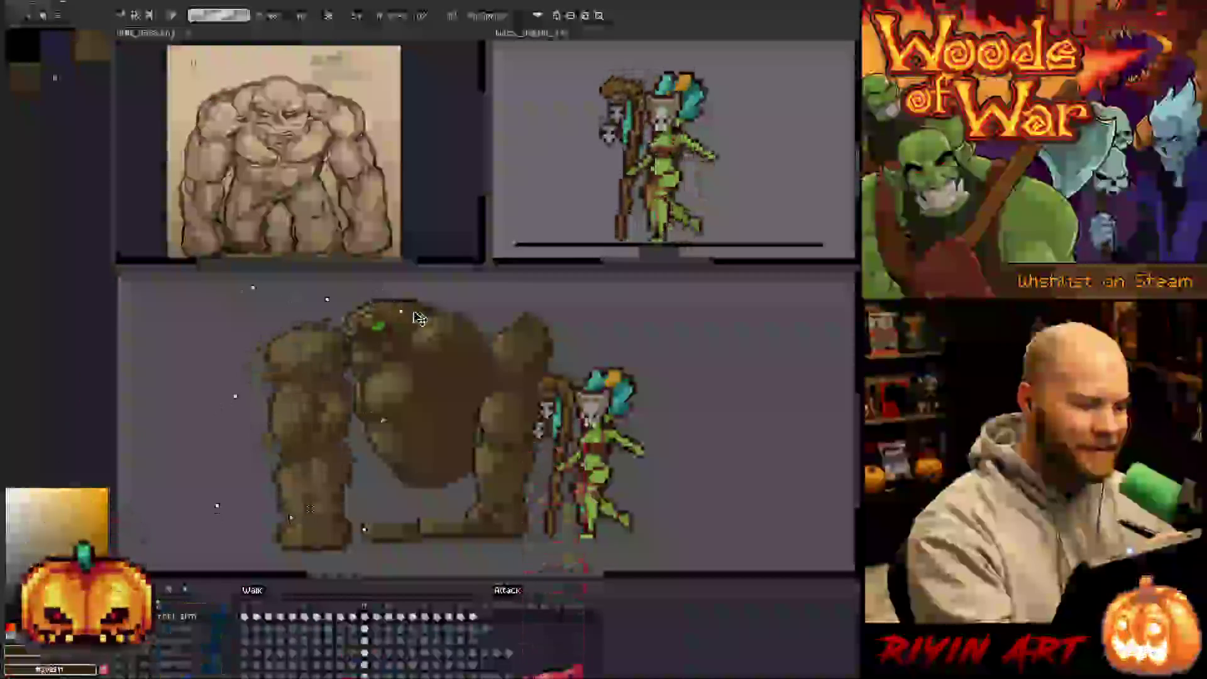
pyautogui.press('Escape')
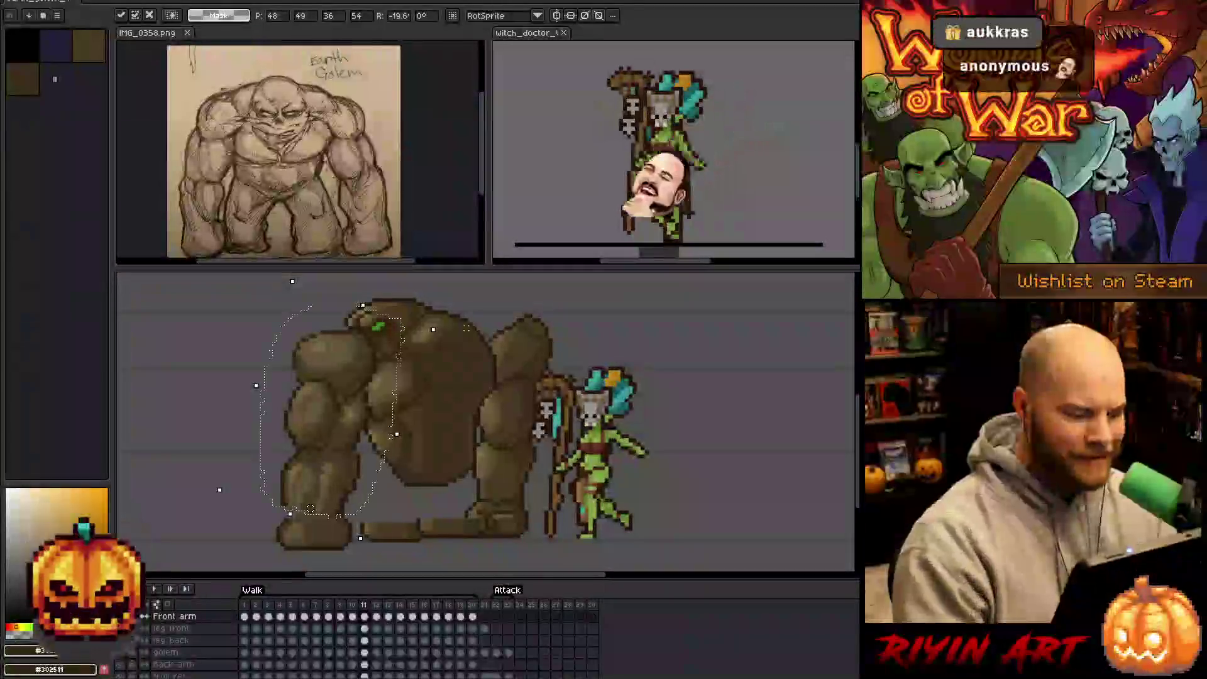
pyautogui.press('Right')
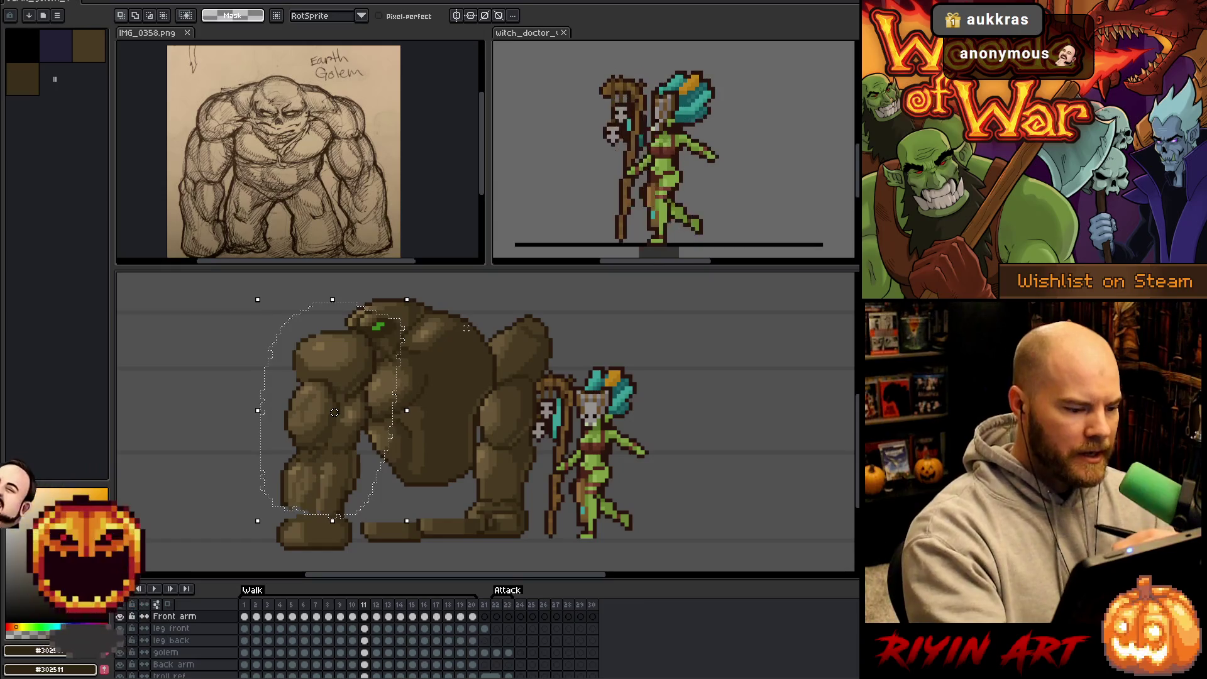
pyautogui.moveTo(334, 413); pyautogui.dragTo(294, 413)
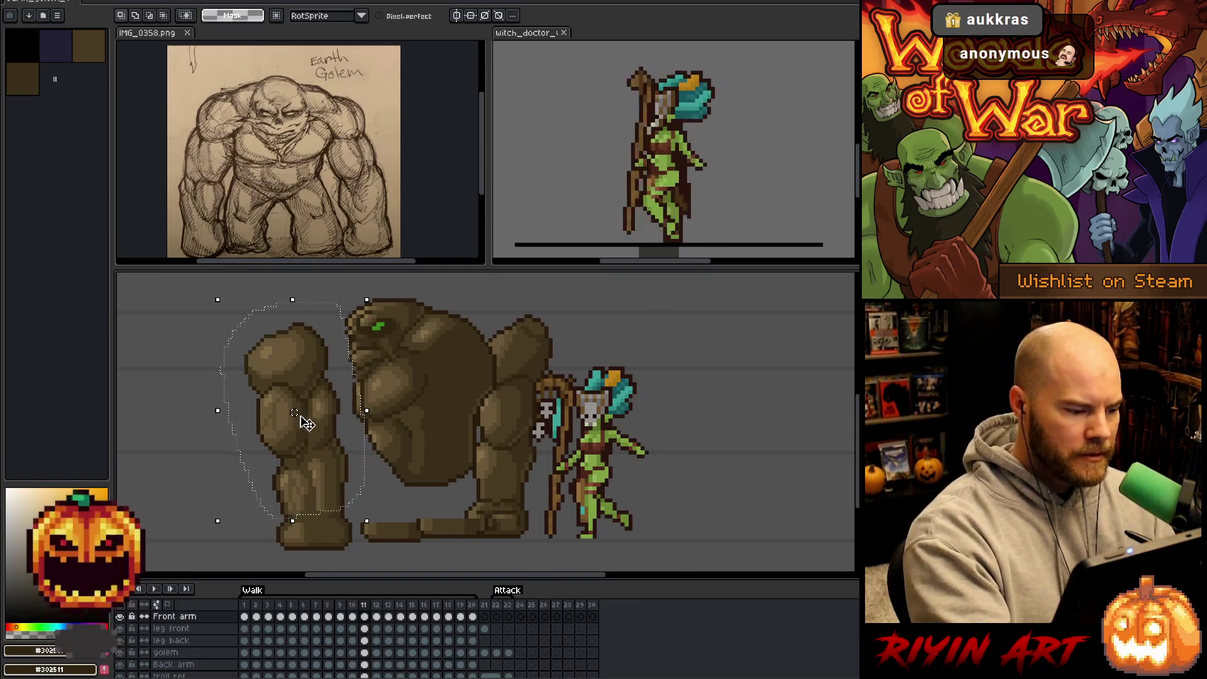
pyautogui.click(306, 423)
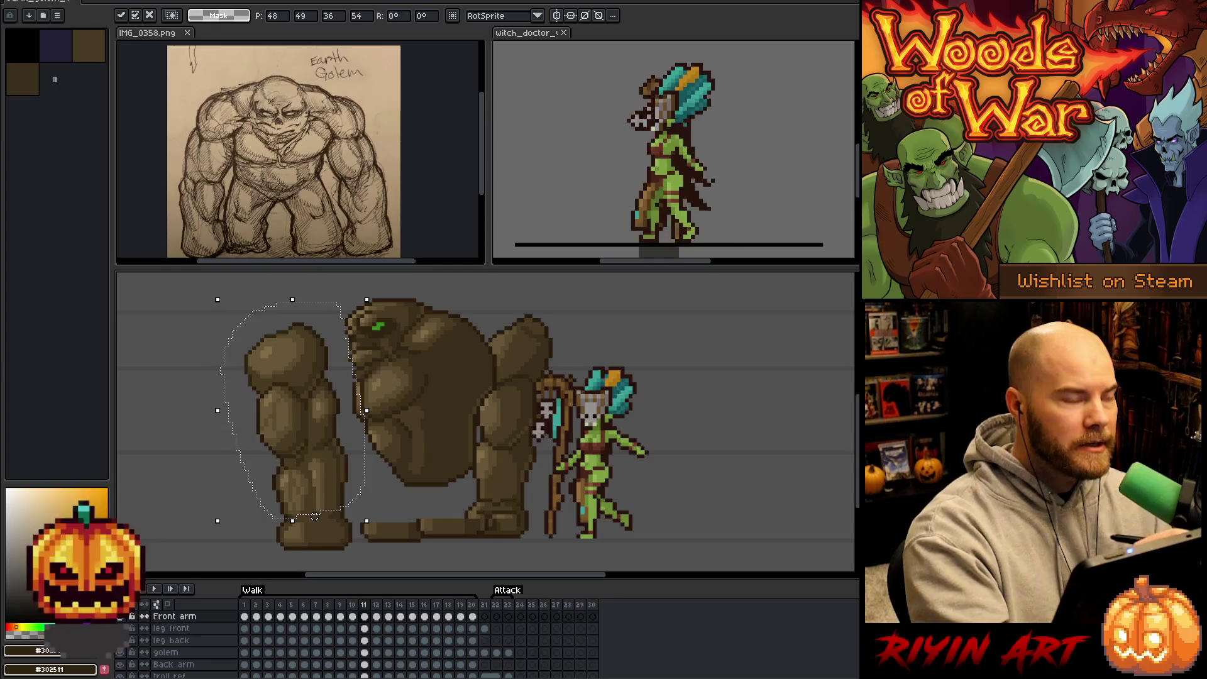
# On frame 18, shift the golem's arm slightly left, tilt it clockwise and nudge it.
pyautogui.hotkey('ctrl', 'z')
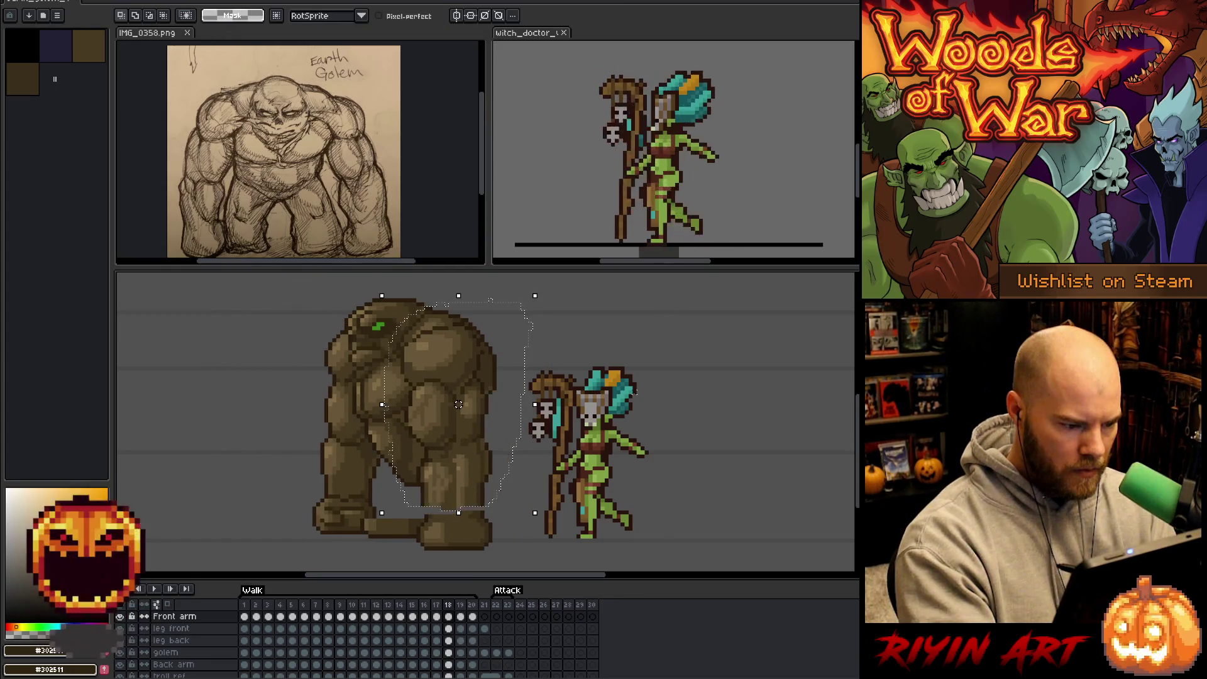
pyautogui.moveTo(459, 405); pyautogui.dragTo(446, 408)
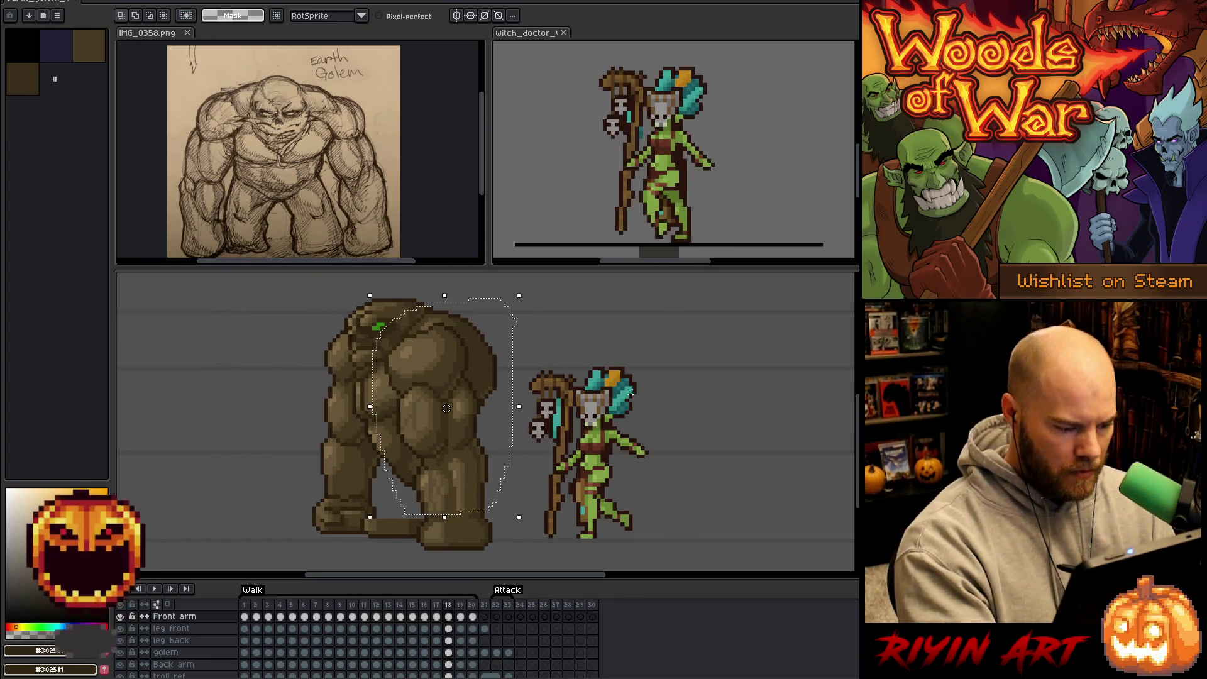
pyautogui.click(450, 411)
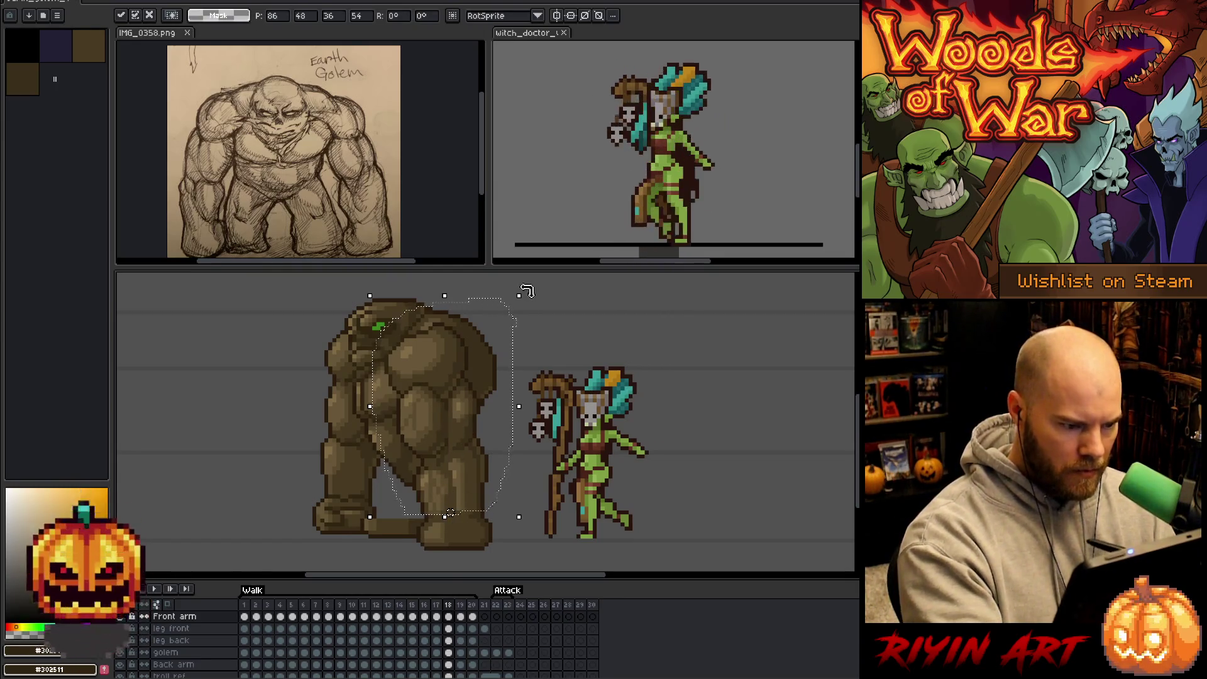
pyautogui.moveTo(527, 290)
pyautogui.mouseDown()
pyautogui.moveTo(541, 299)
pyautogui.moveTo(544, 290)
pyautogui.mouseUp()
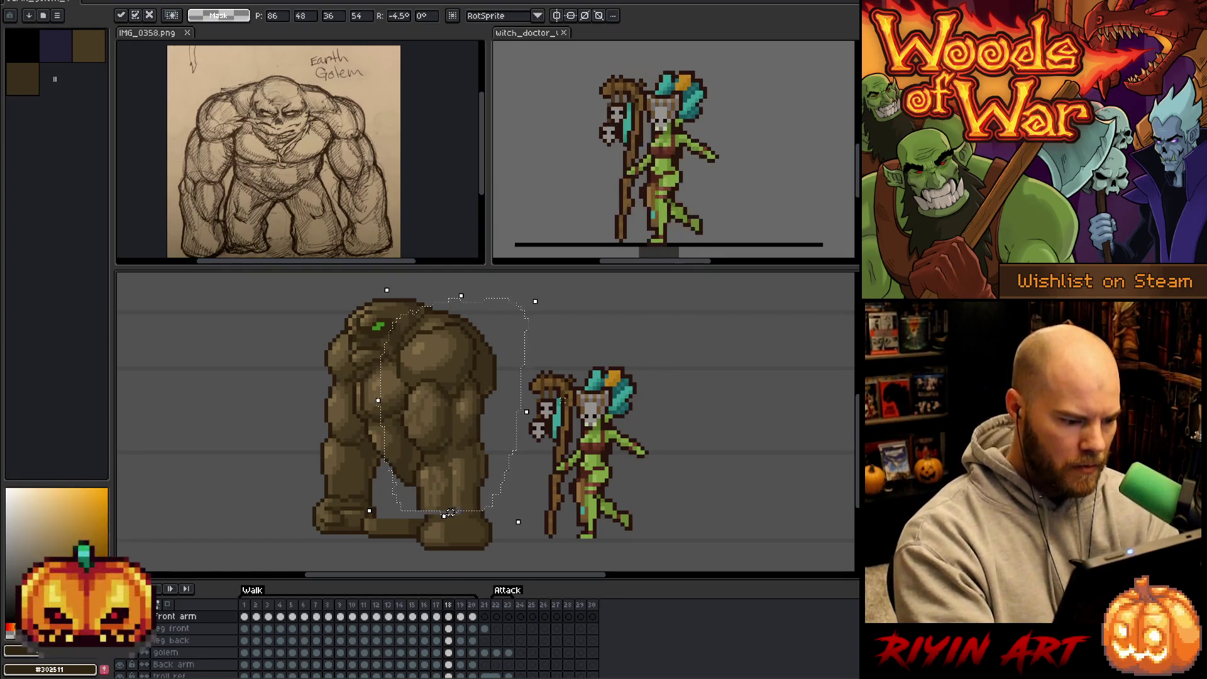
pyautogui.moveTo(450, 512); pyautogui.dragTo(454, 512)
pyautogui.press('Return')
# Return to the first Walk frame and play the walk animation.
pyautogui.press('Right')
pyautogui.press('Right')
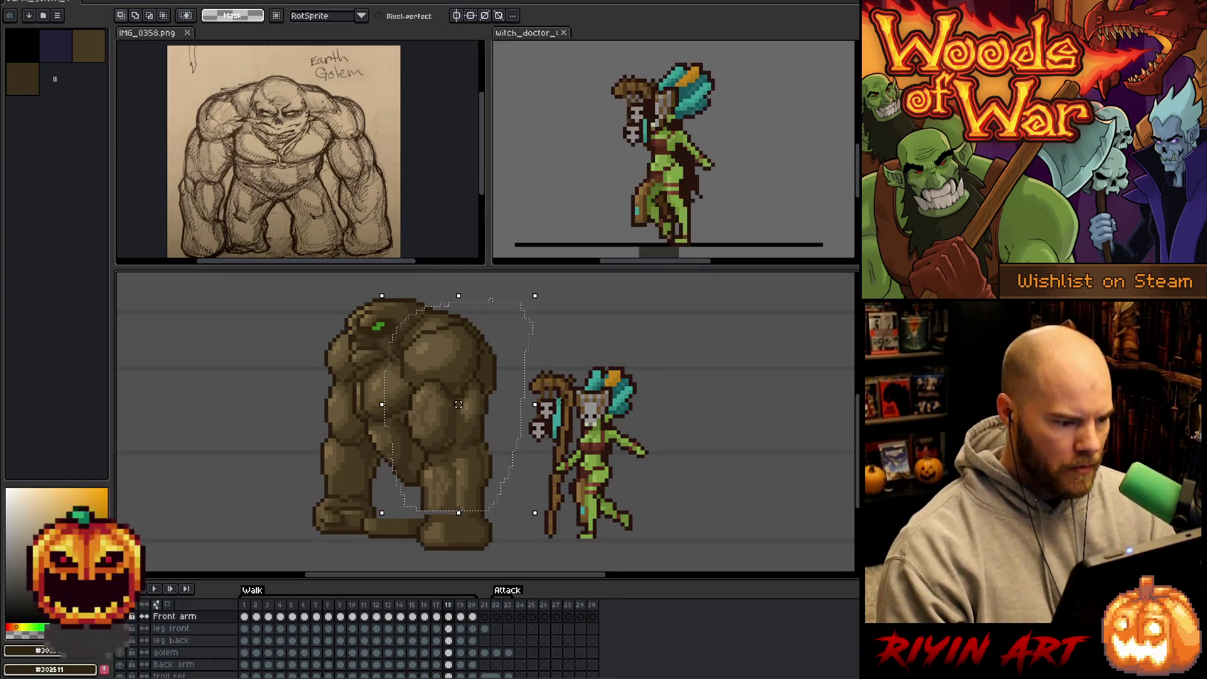
pyautogui.press('Right')
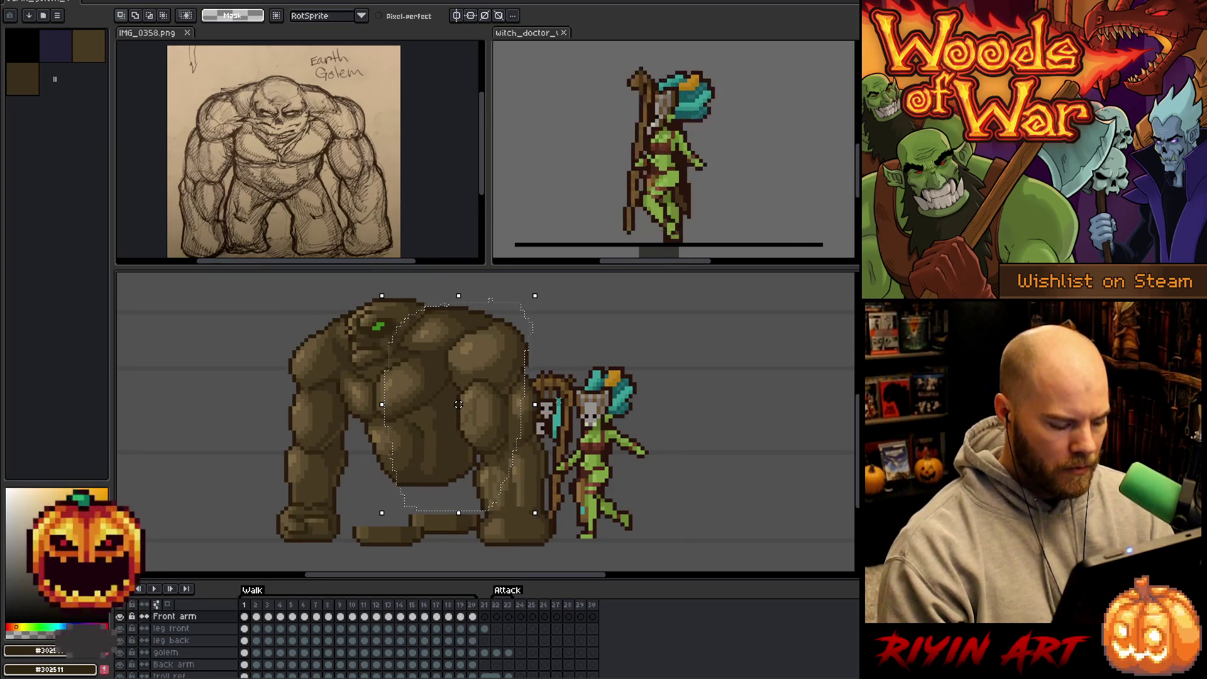
pyautogui.press('Return')
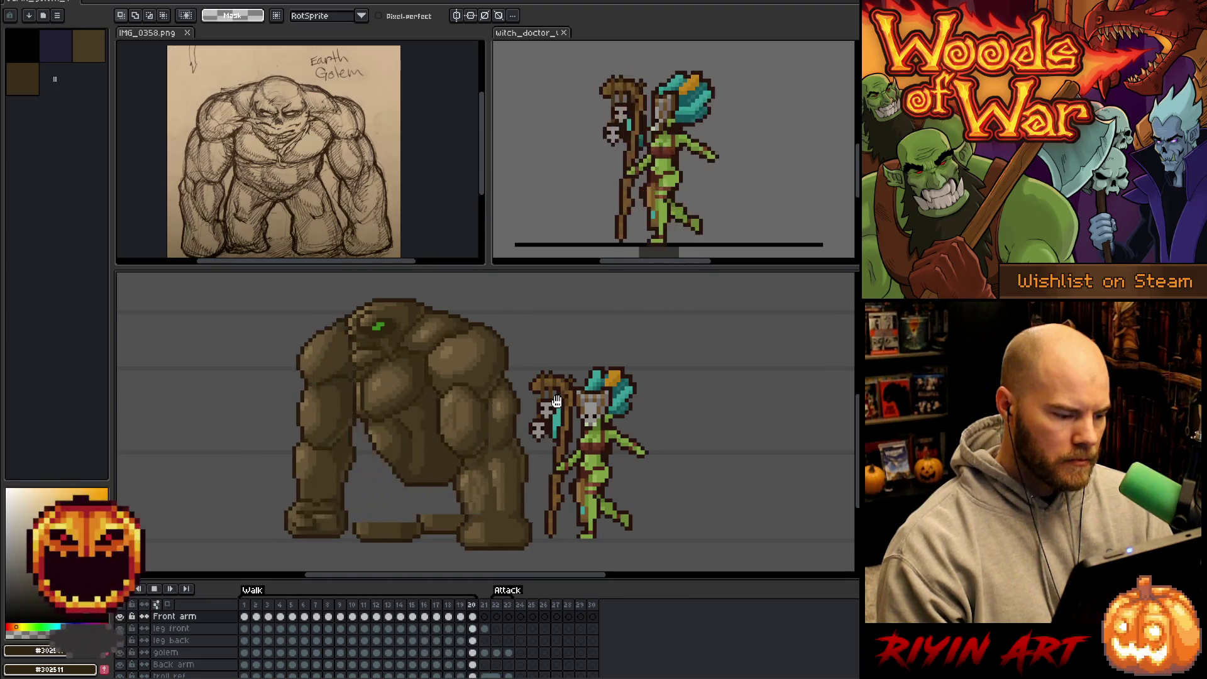
# Stop playback and flip between walk frames 2, 3 and 4 to compare poses.
pyautogui.press('Return')
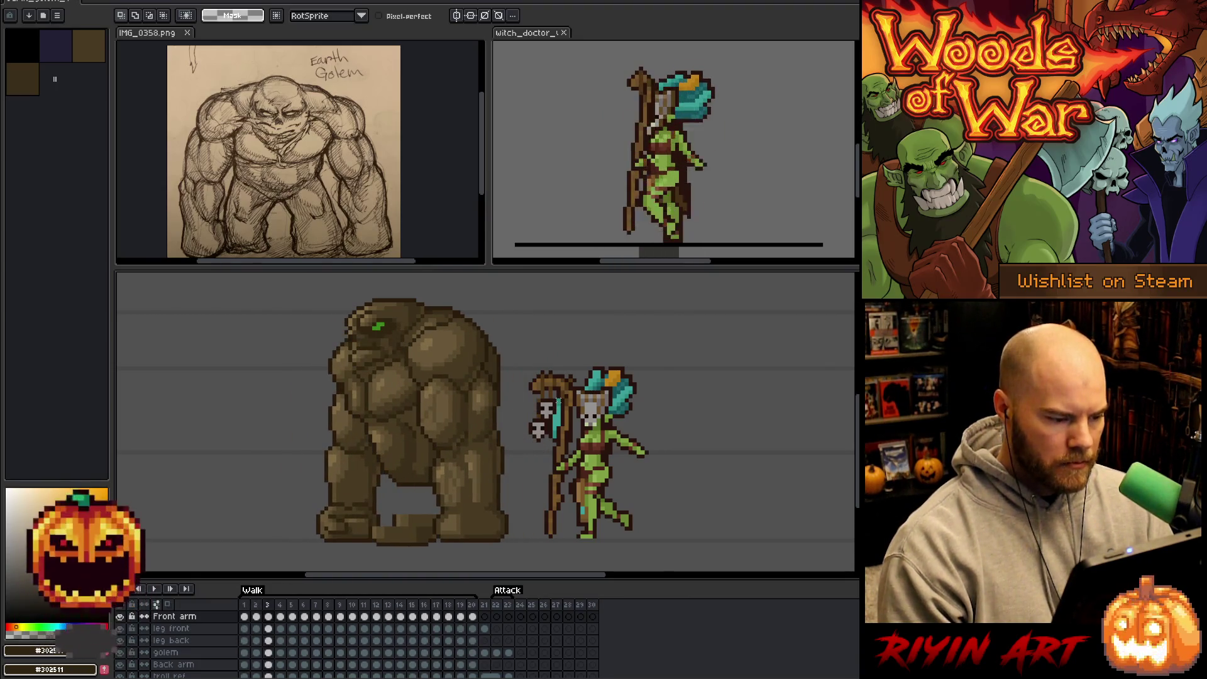
pyautogui.press('Return')
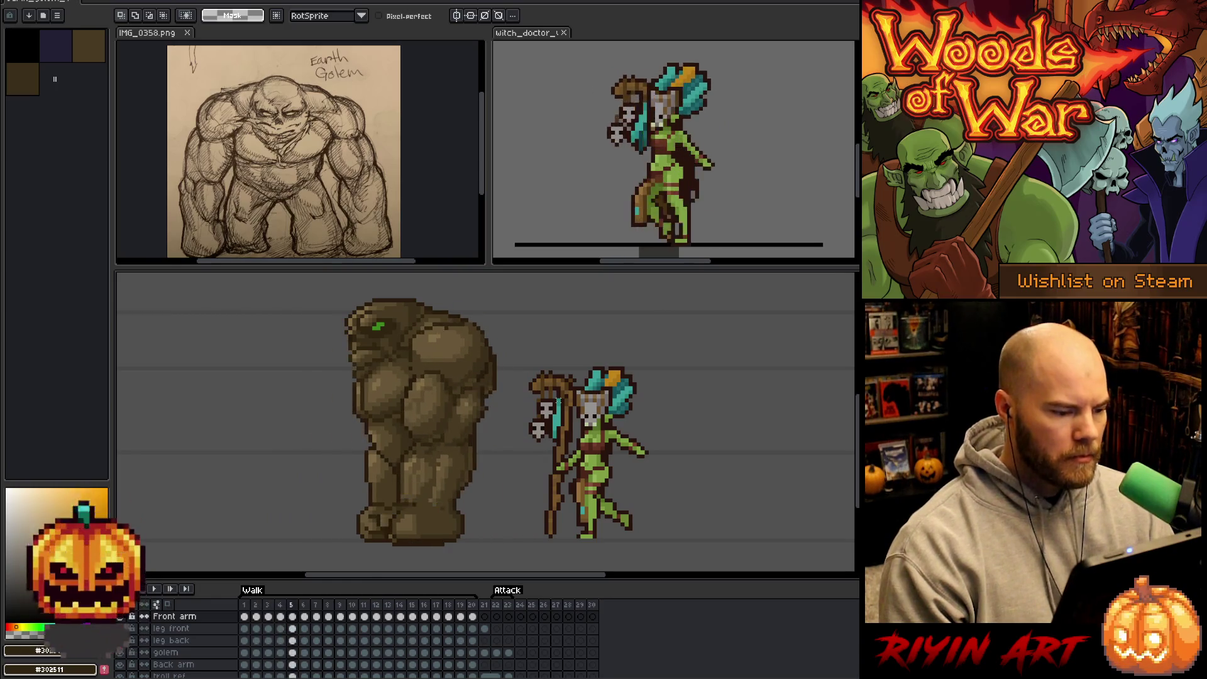
pyautogui.press('Left')
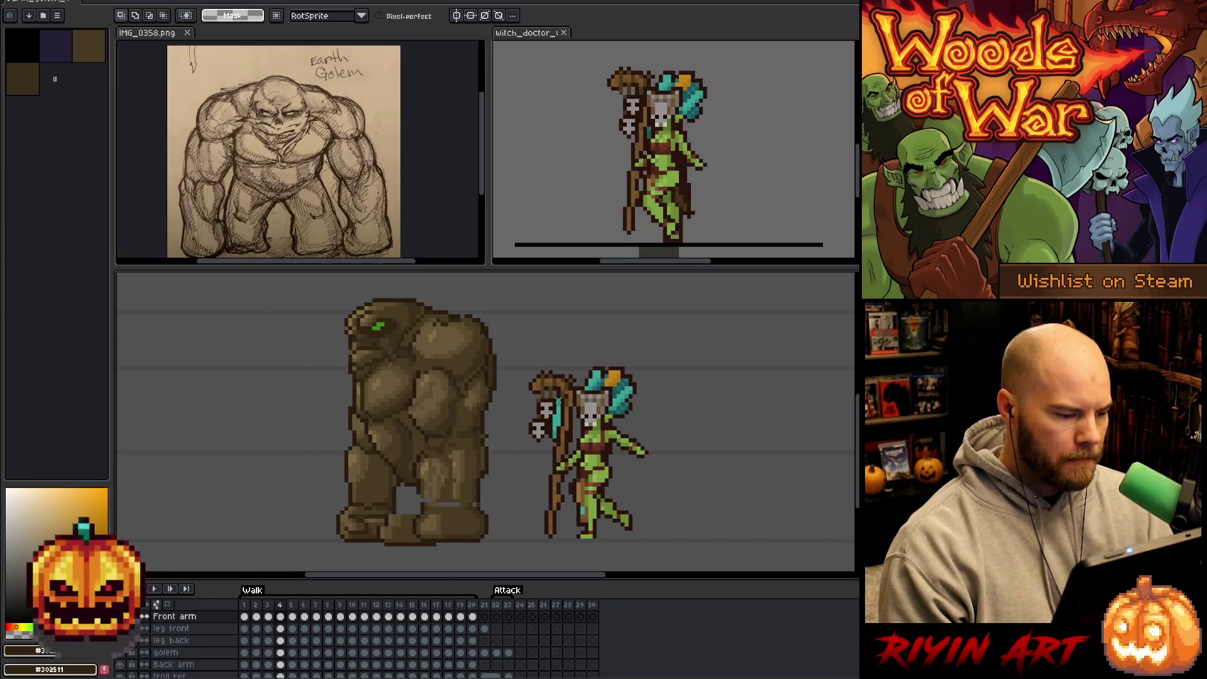
pyautogui.press('Right')
pyautogui.press('Left')
pyautogui.press('Left')
pyautogui.press('Left')
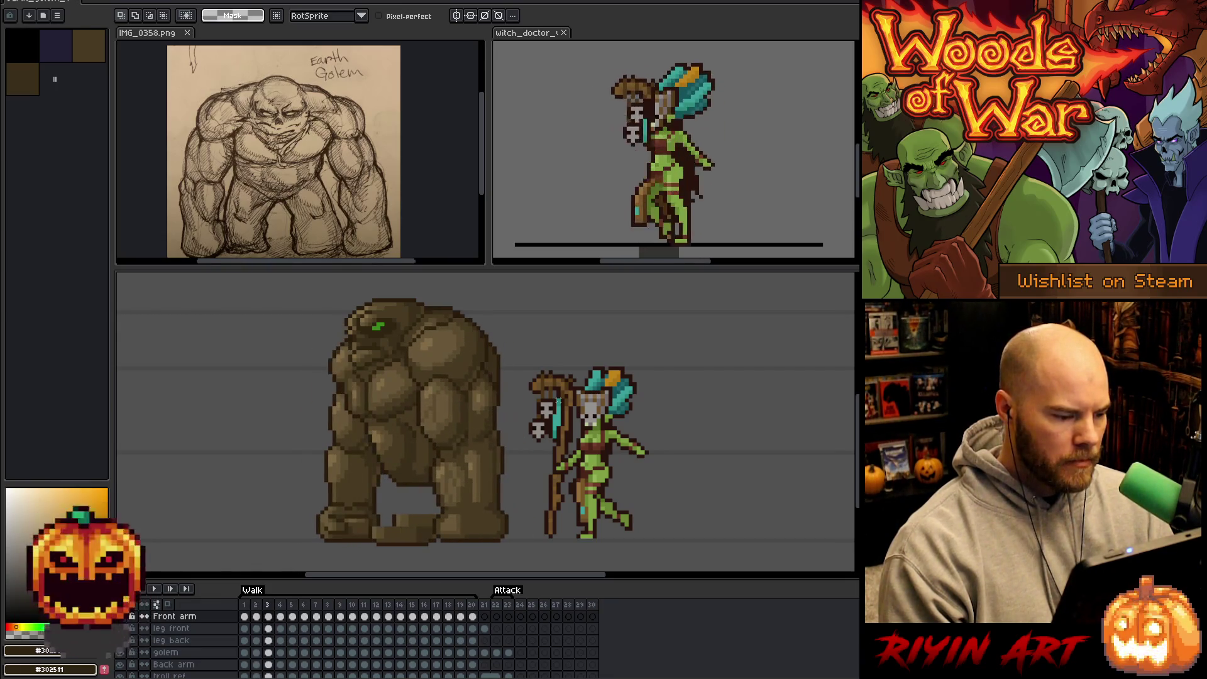
pyautogui.press('Left')
pyautogui.press('Right')
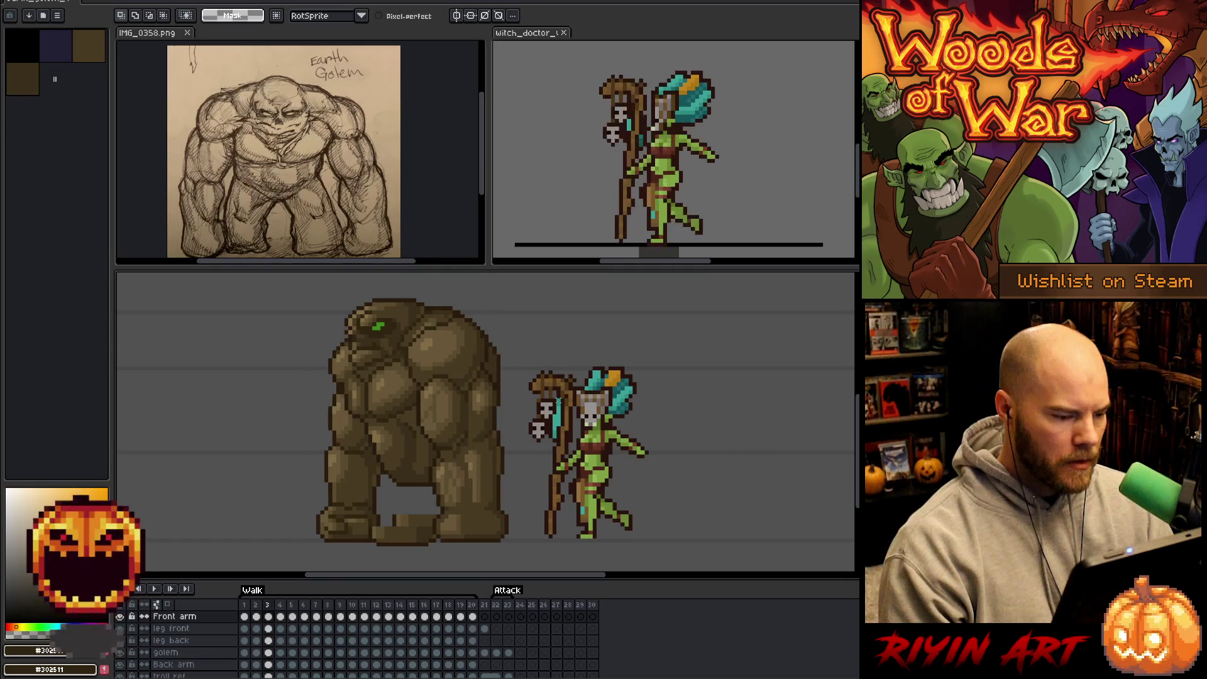
pyautogui.press('Left')
pyautogui.press('Right')
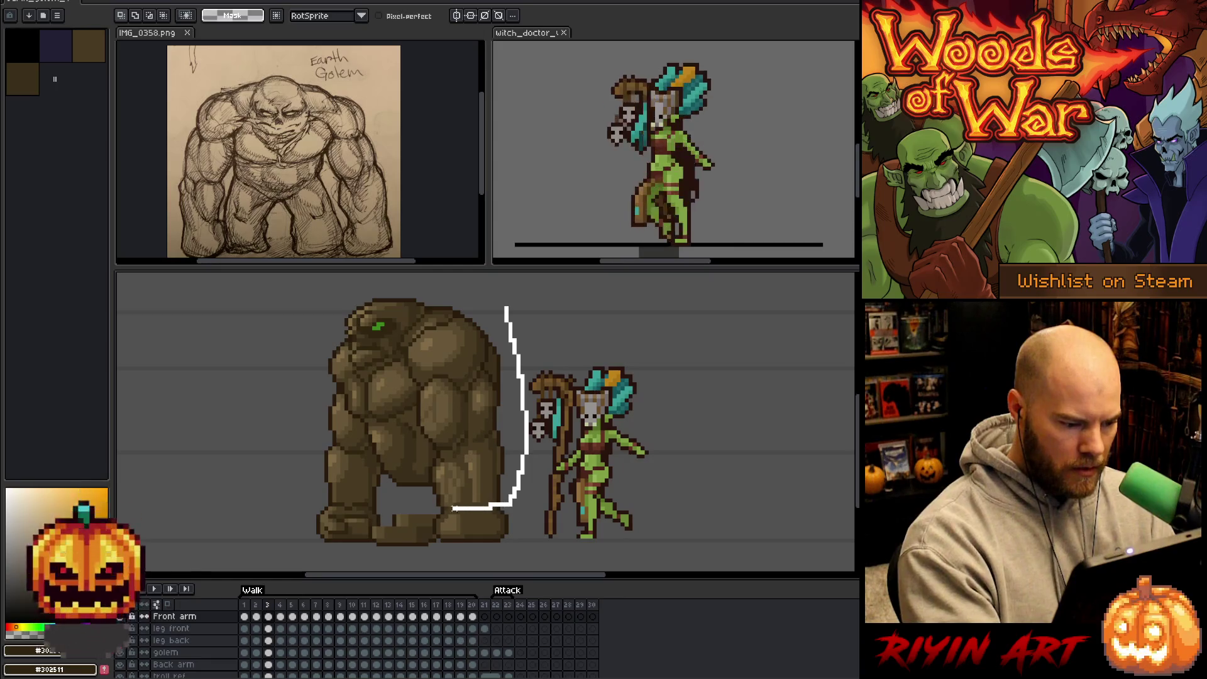
# Cancel the pending arm transform and lower the front arm about 6 pixels on frame 4.
pyautogui.click(459, 410)
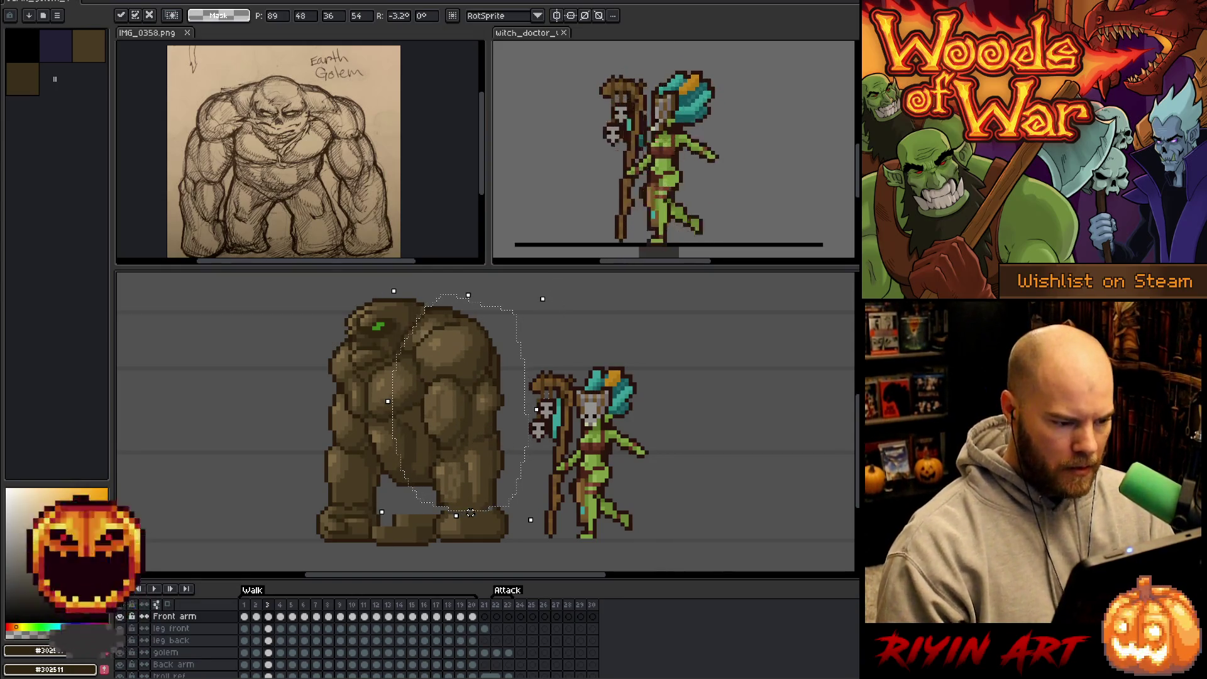
pyautogui.press('Escape')
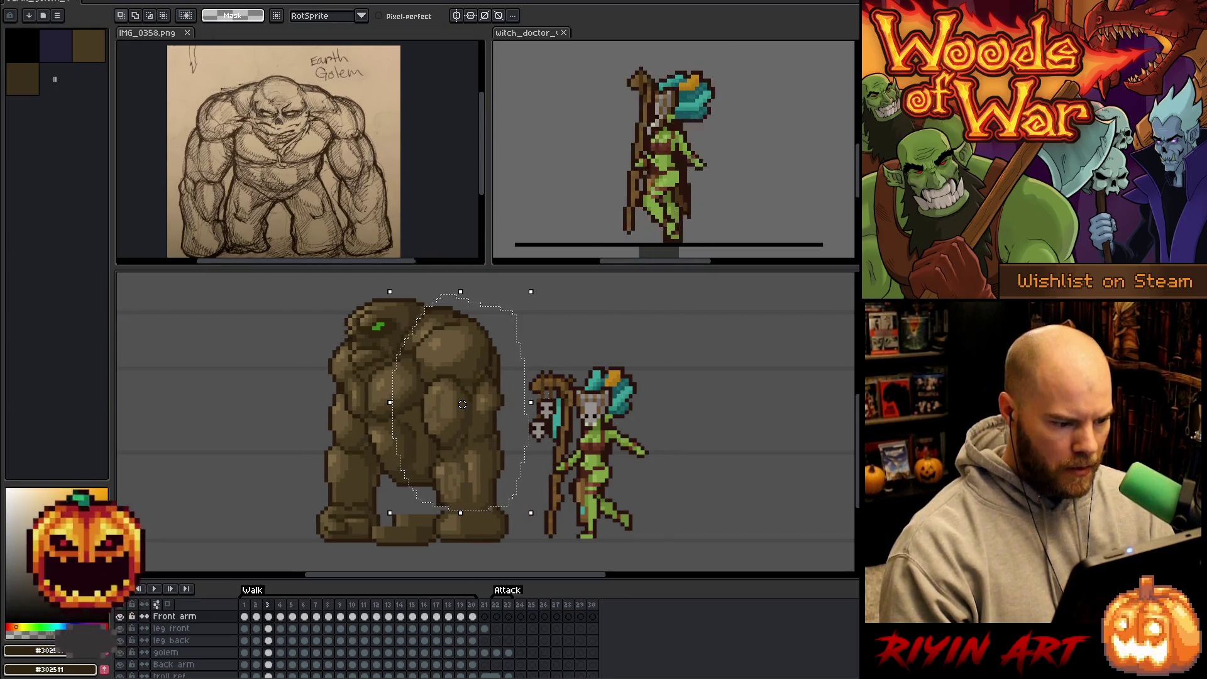
pyautogui.press('.')
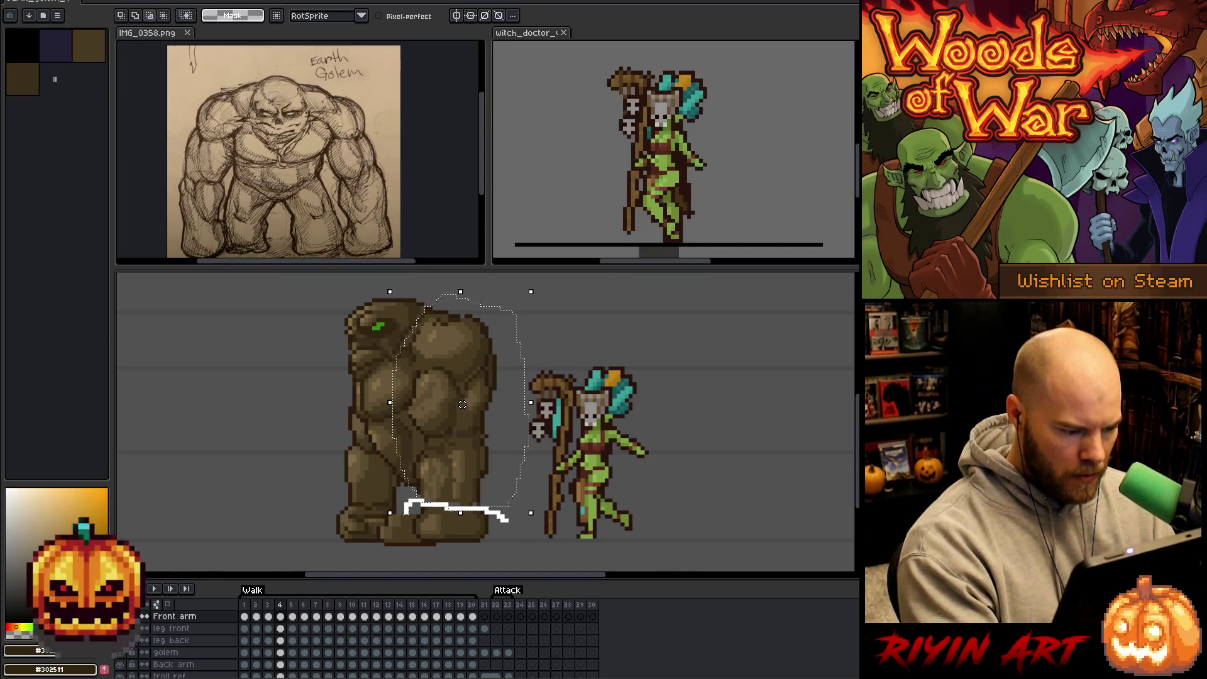
pyautogui.moveTo(463, 400); pyautogui.dragTo(463, 404)
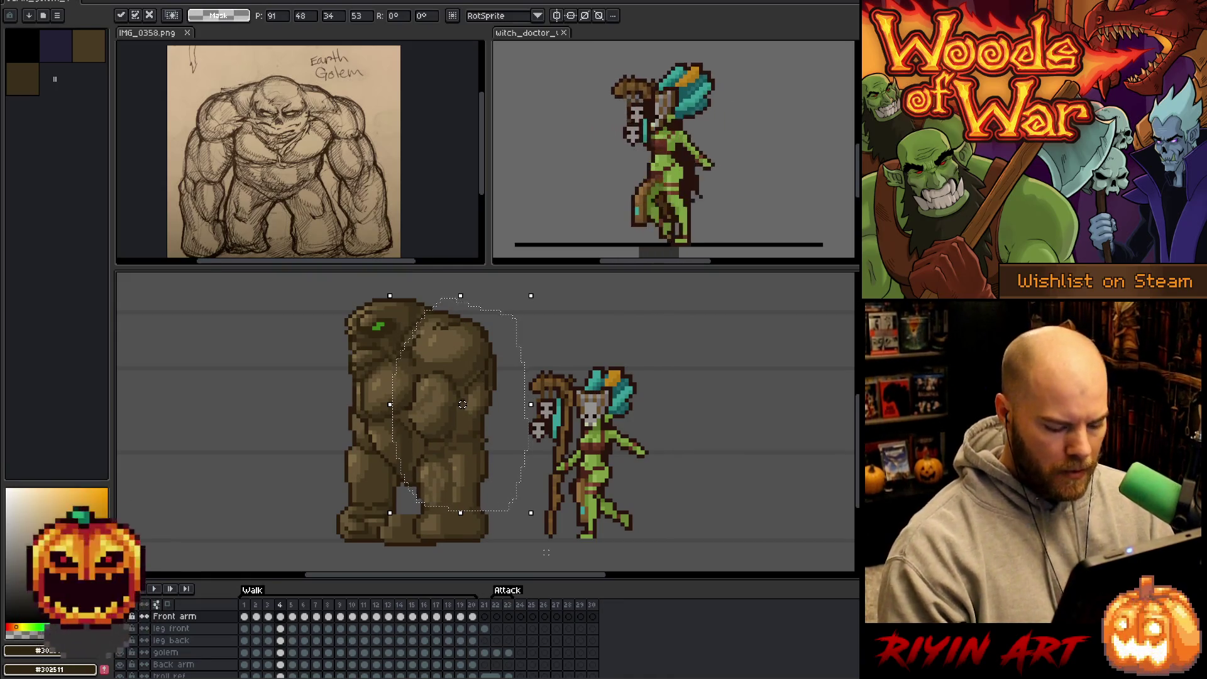
pyautogui.press('Return')
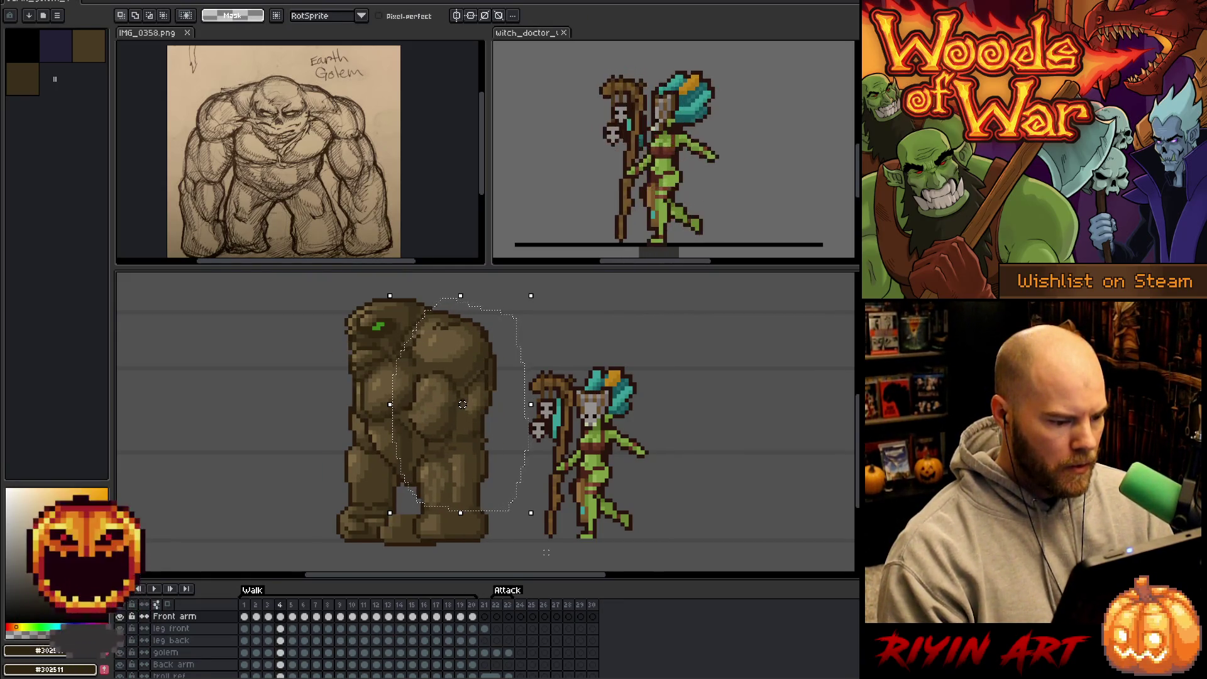
# Nudge frame 4's front arm about 6 pixels right and compare it with frame 3.
pyautogui.moveTo(462, 404); pyautogui.dragTo(466, 405)
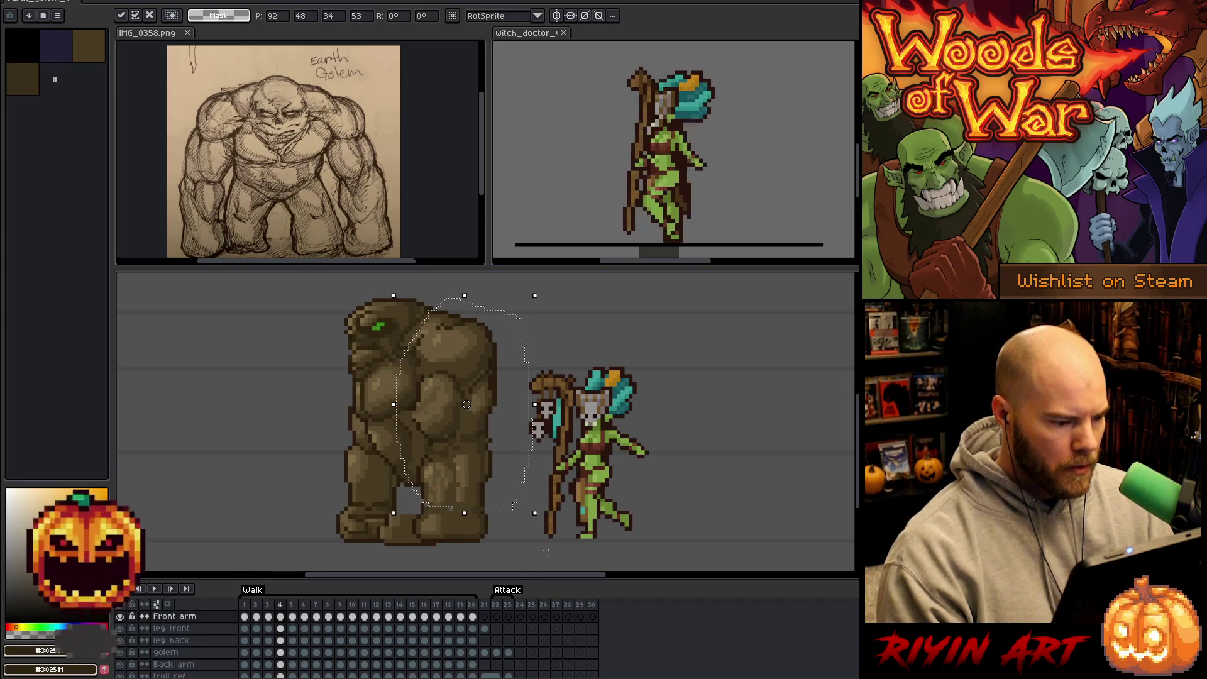
pyautogui.press('Return')
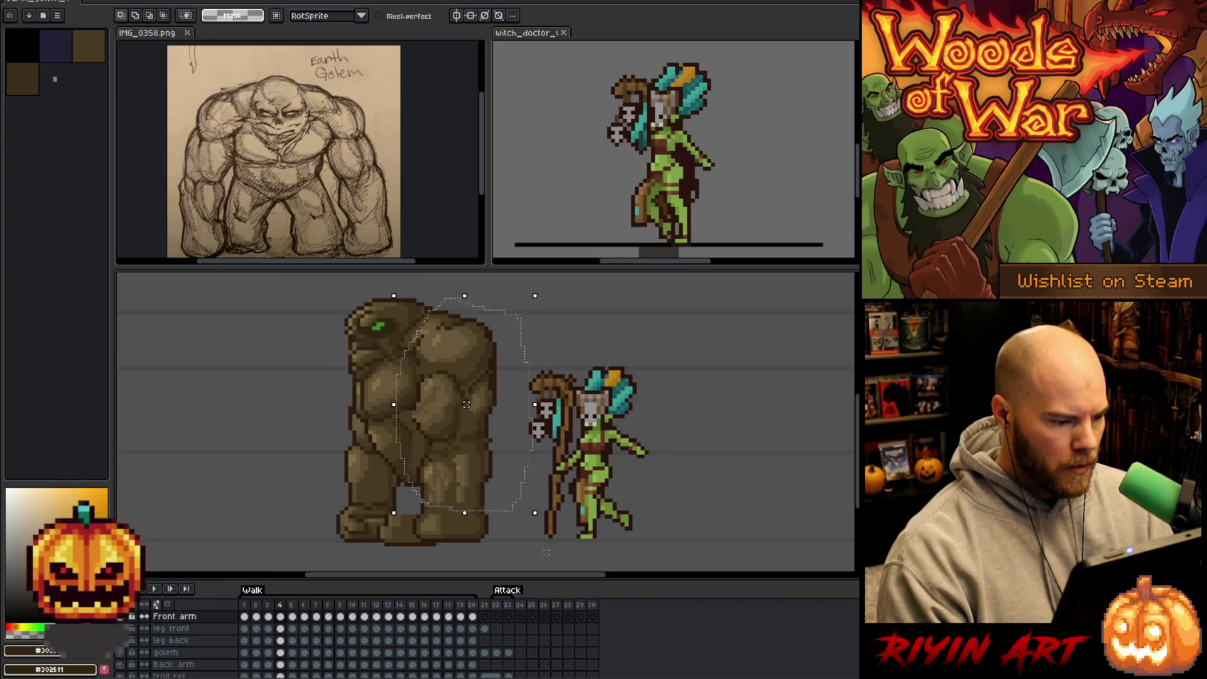
pyautogui.press(',')
pyautogui.press('.')
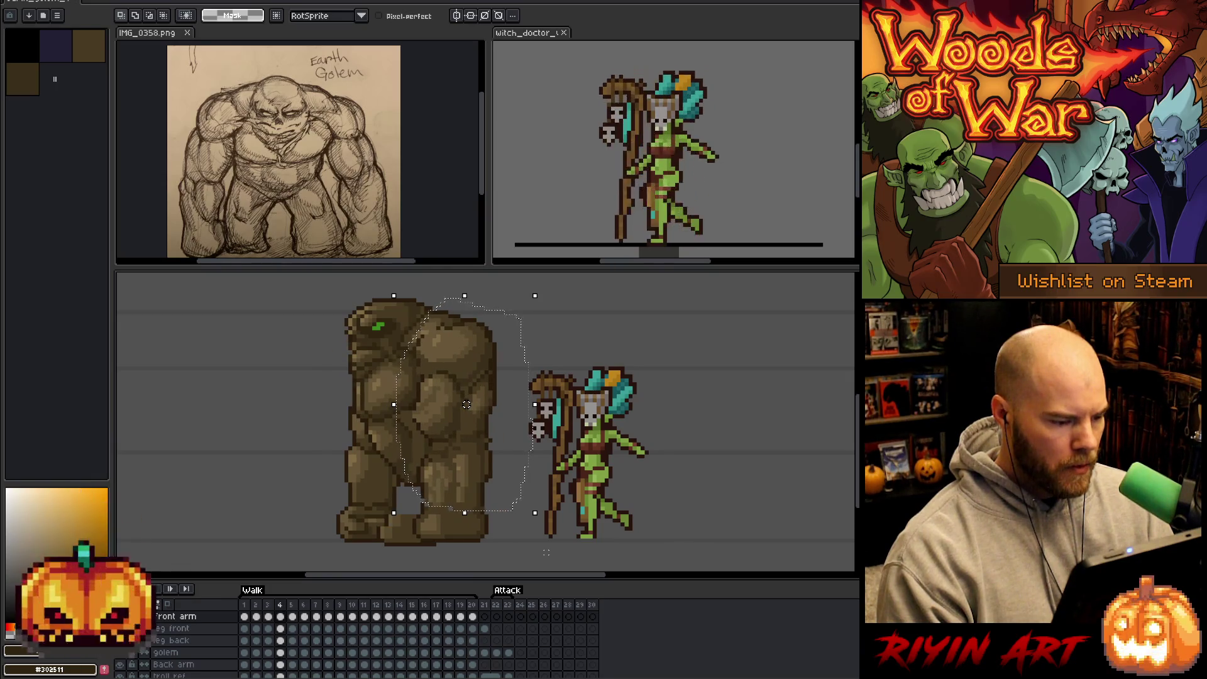
pyautogui.press(',')
pyautogui.press('.')
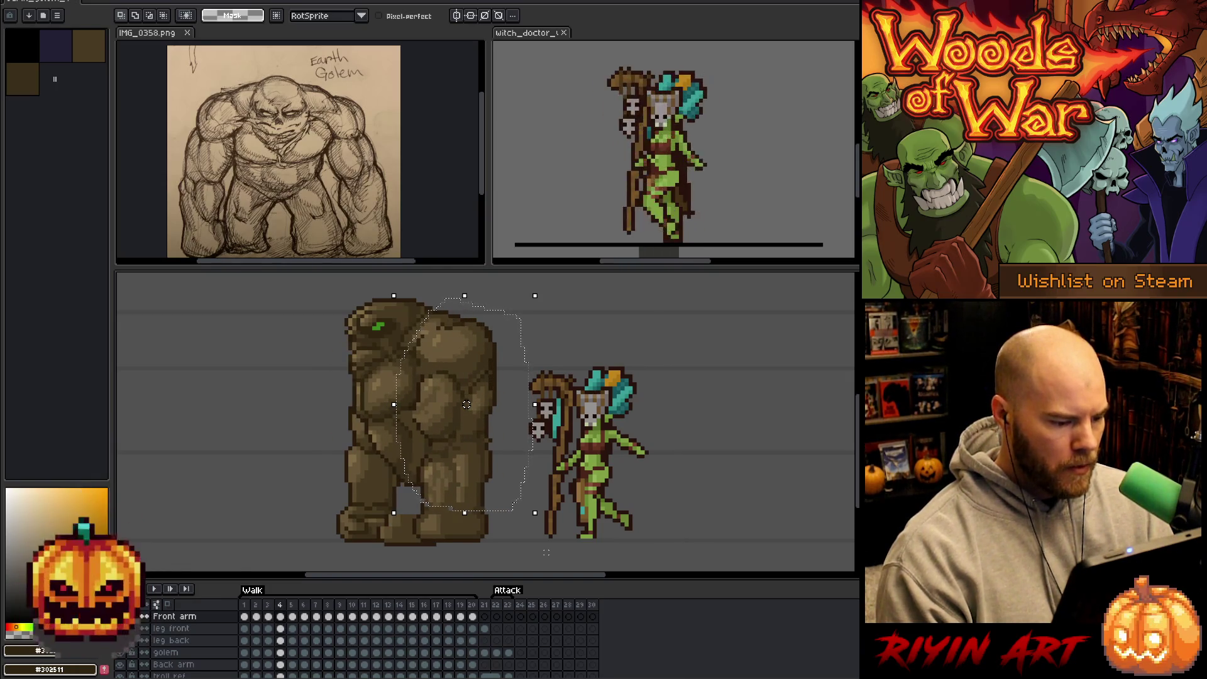
# Scrub back and forth through walk frames 3 to 6 to compare poses.
pyautogui.press('.')
pyautogui.press('.')
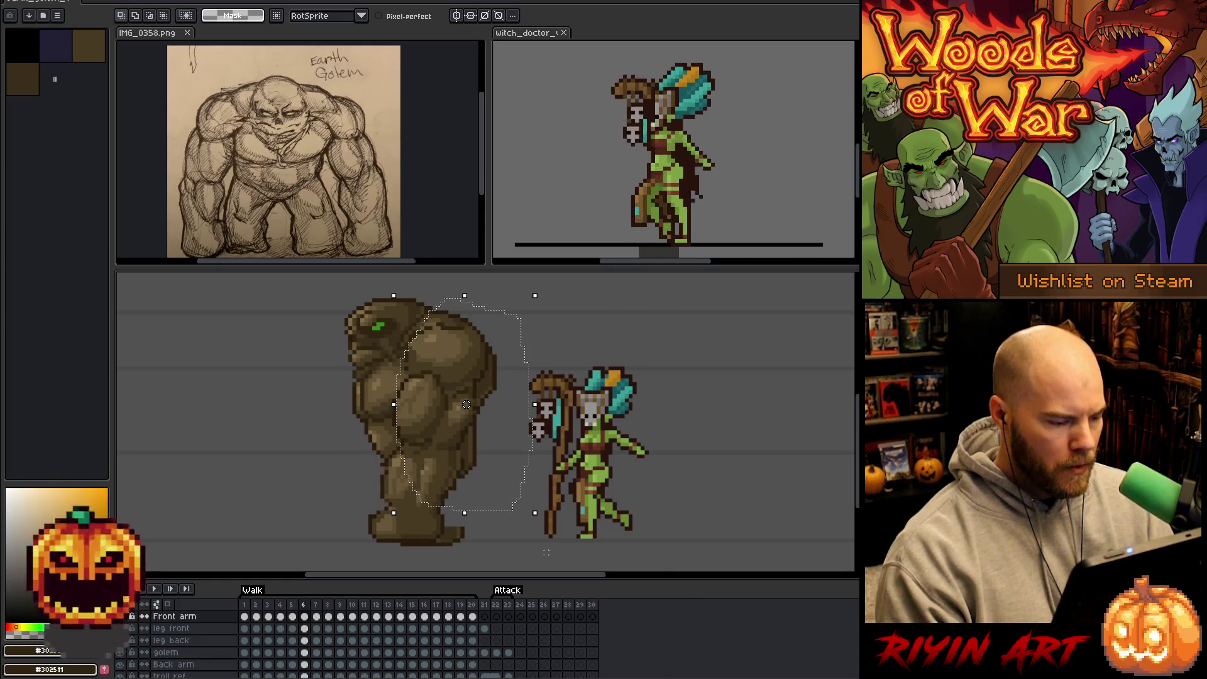
pyautogui.press(',')
pyautogui.press('.')
pyautogui.press(',')
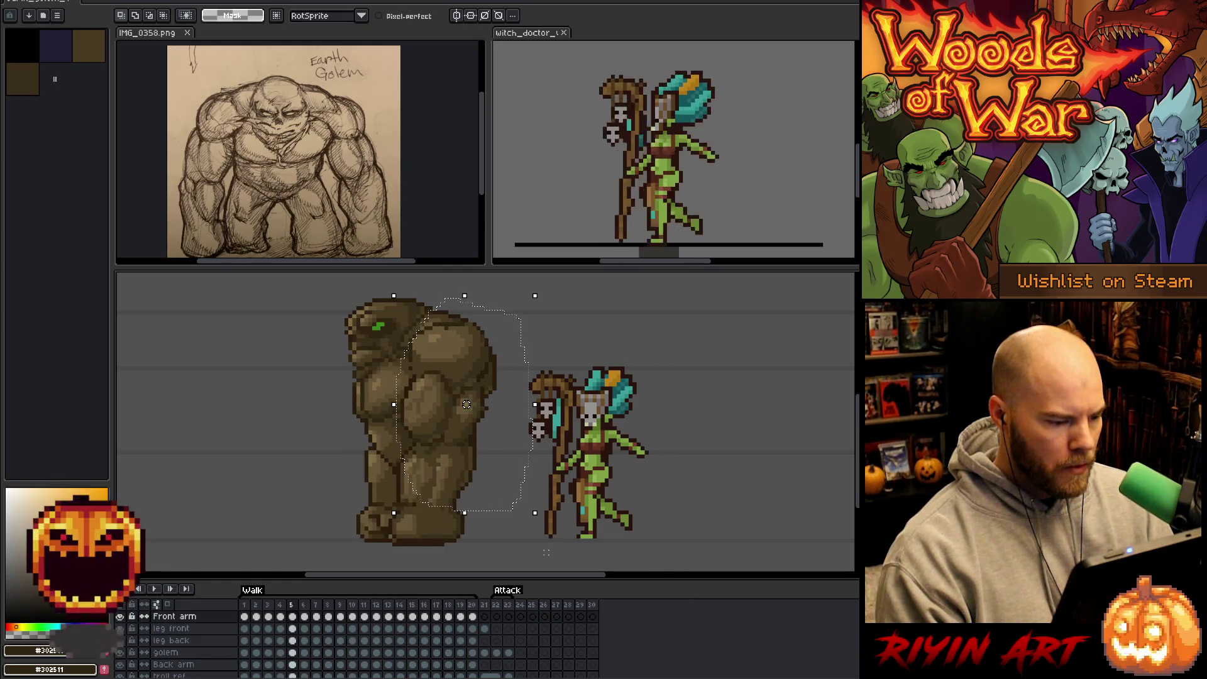
pyautogui.press(',')
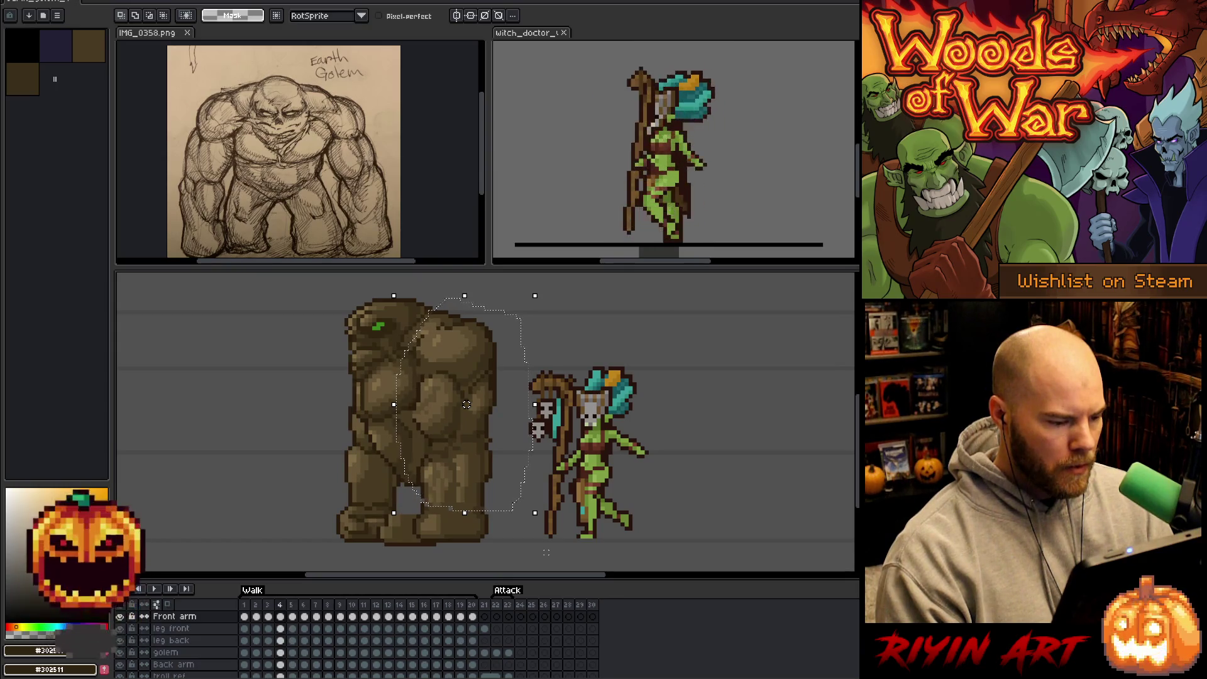
pyautogui.press(',')
pyautogui.press('.')
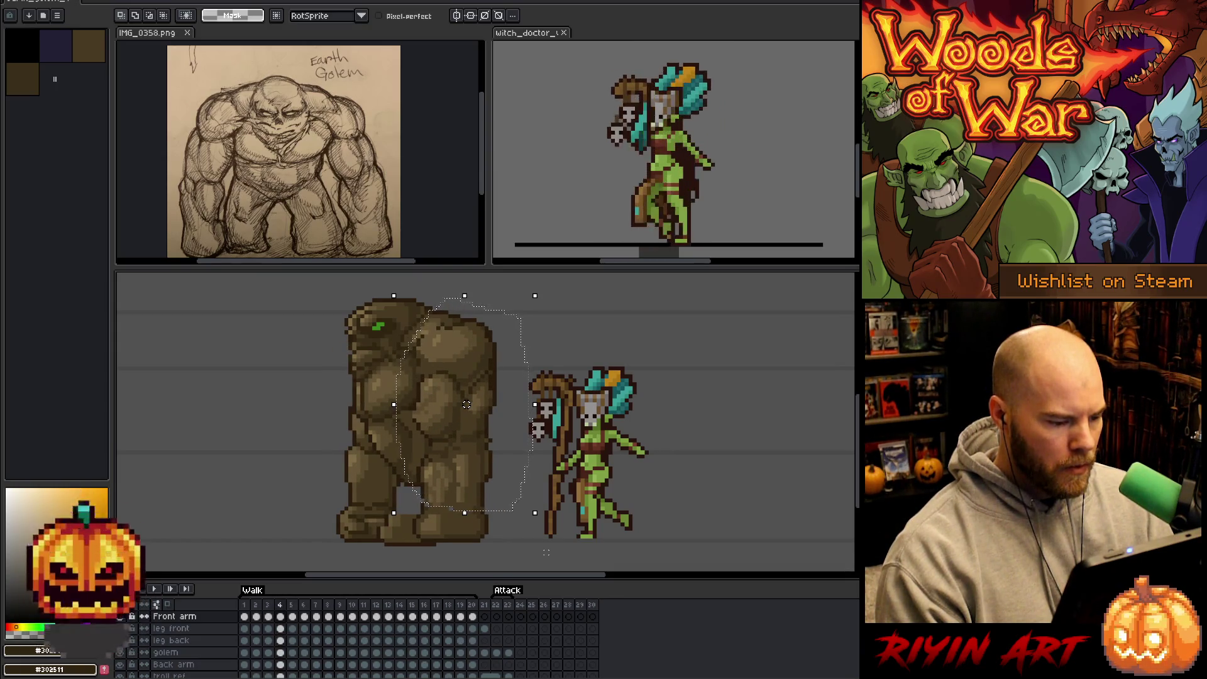
pyautogui.press(',')
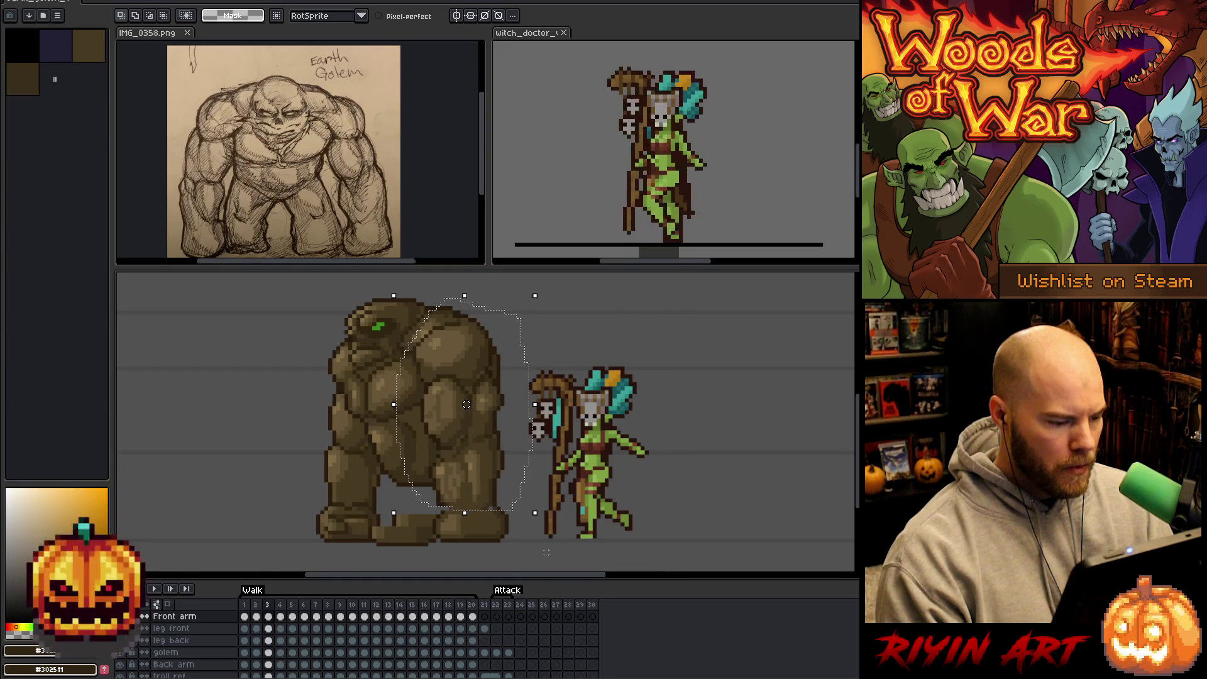
pyautogui.press('.')
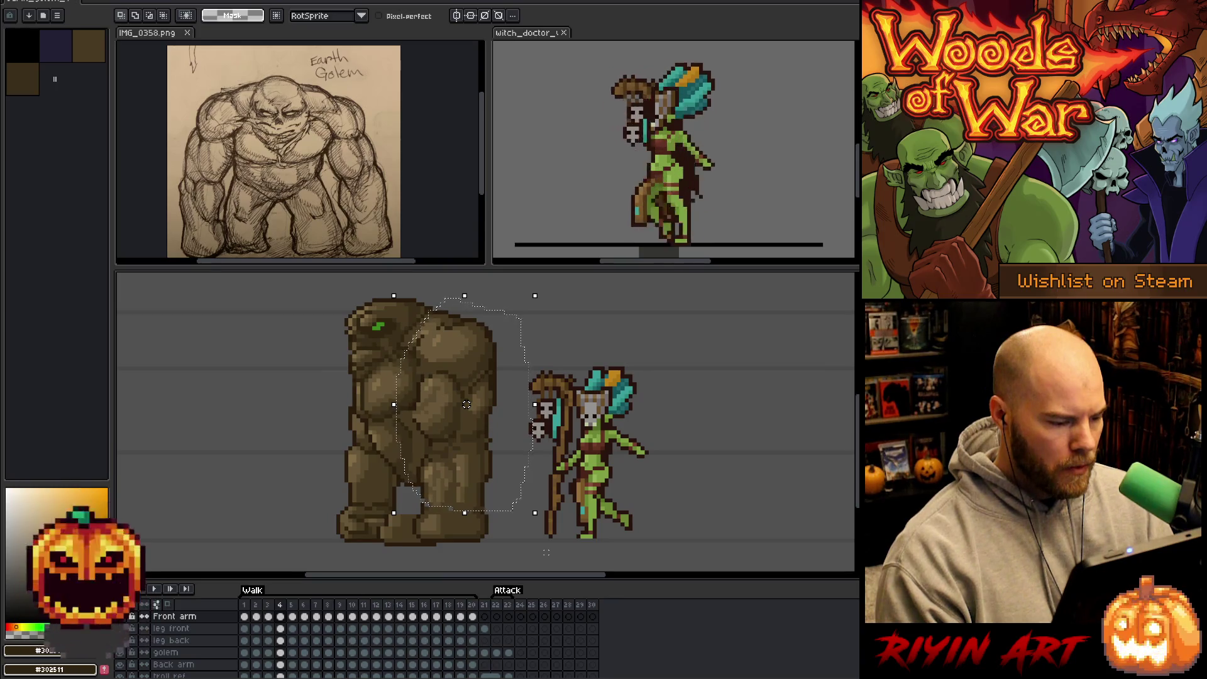
pyautogui.press('.')
pyautogui.press('.')
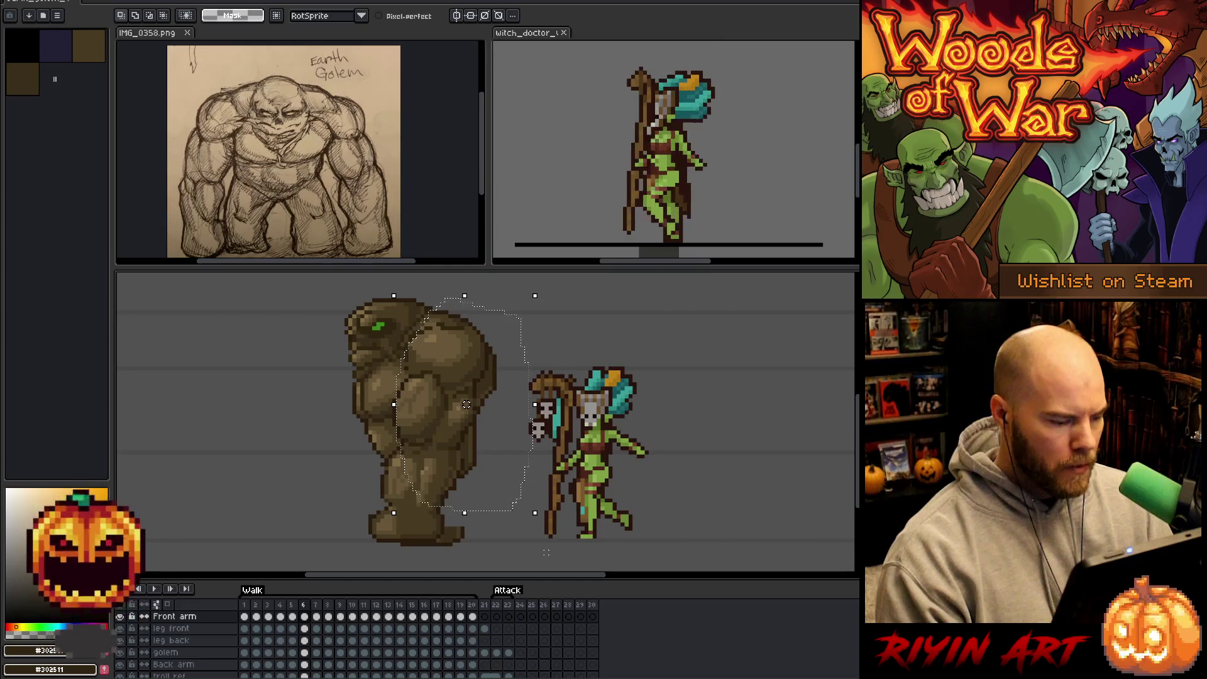
# Lasso the golem's torso and rotate it about 4 degrees around its base.
pyautogui.hotkey('ctrl', 'd')
pyautogui.moveTo(481, 311)
pyautogui.mouseDown()
pyautogui.moveTo(471, 478)
pyautogui.moveTo(404, 507)
pyautogui.moveTo(377, 352)
pyautogui.moveTo(469, 295)
pyautogui.mouseUp()
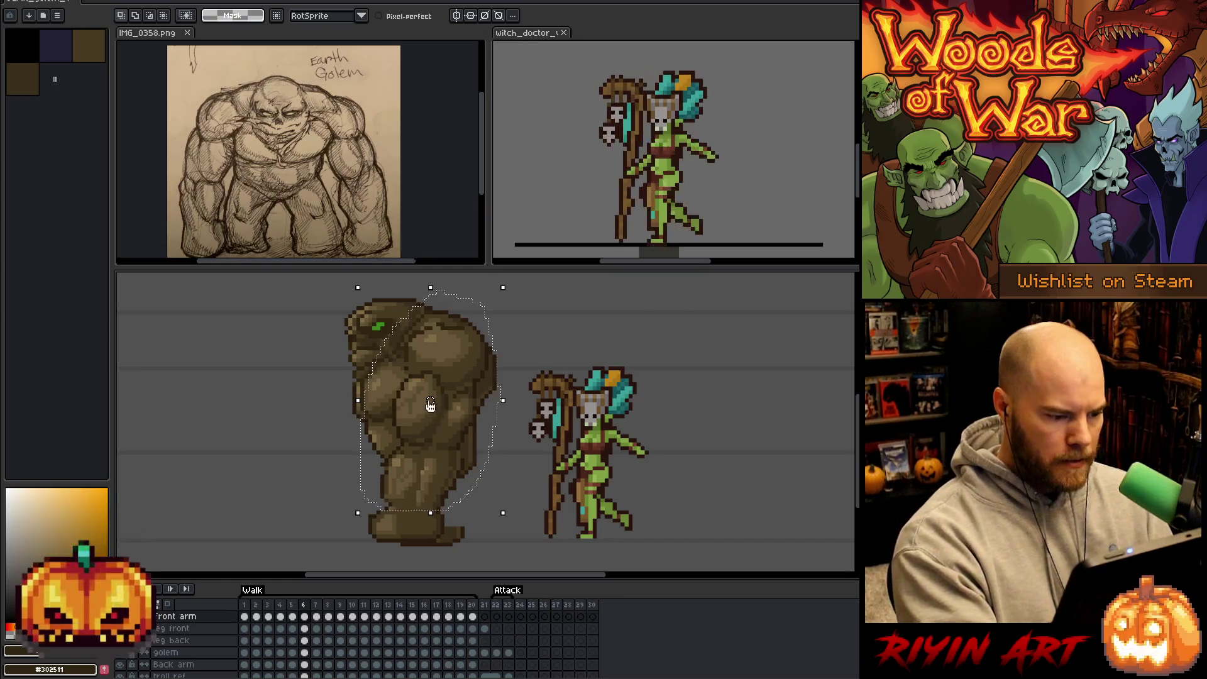
pyautogui.moveTo(430, 400); pyautogui.dragTo(411, 513)
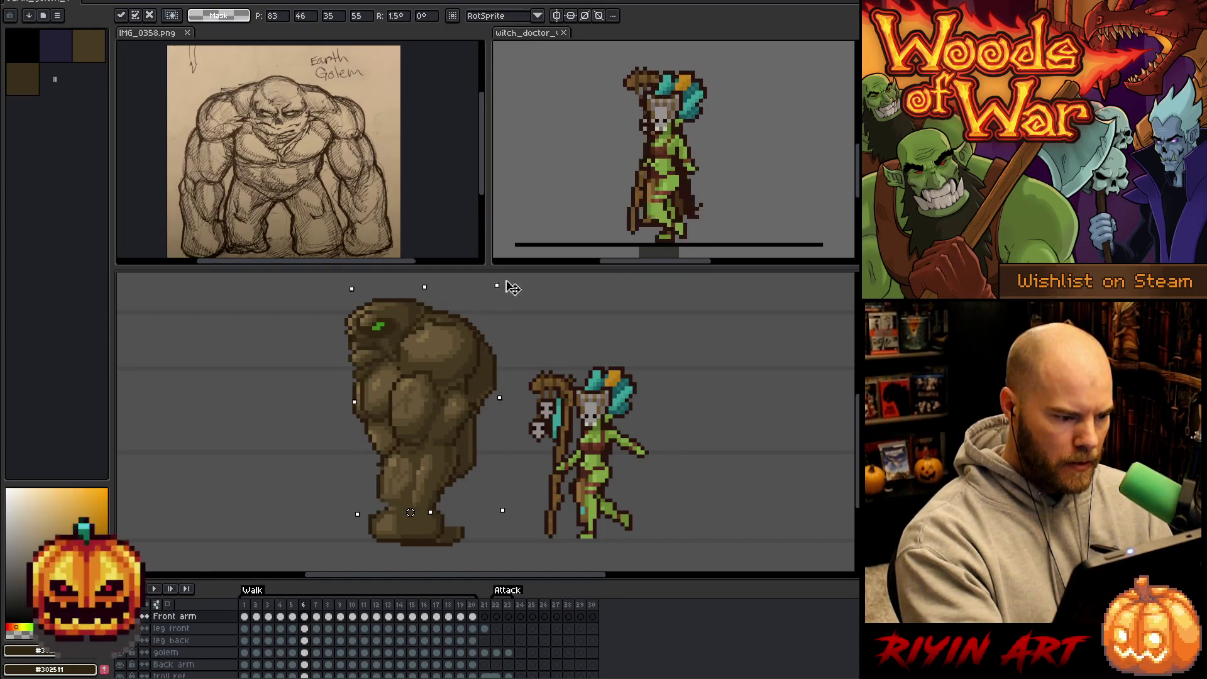
pyautogui.moveTo(513, 288); pyautogui.dragTo(502, 283)
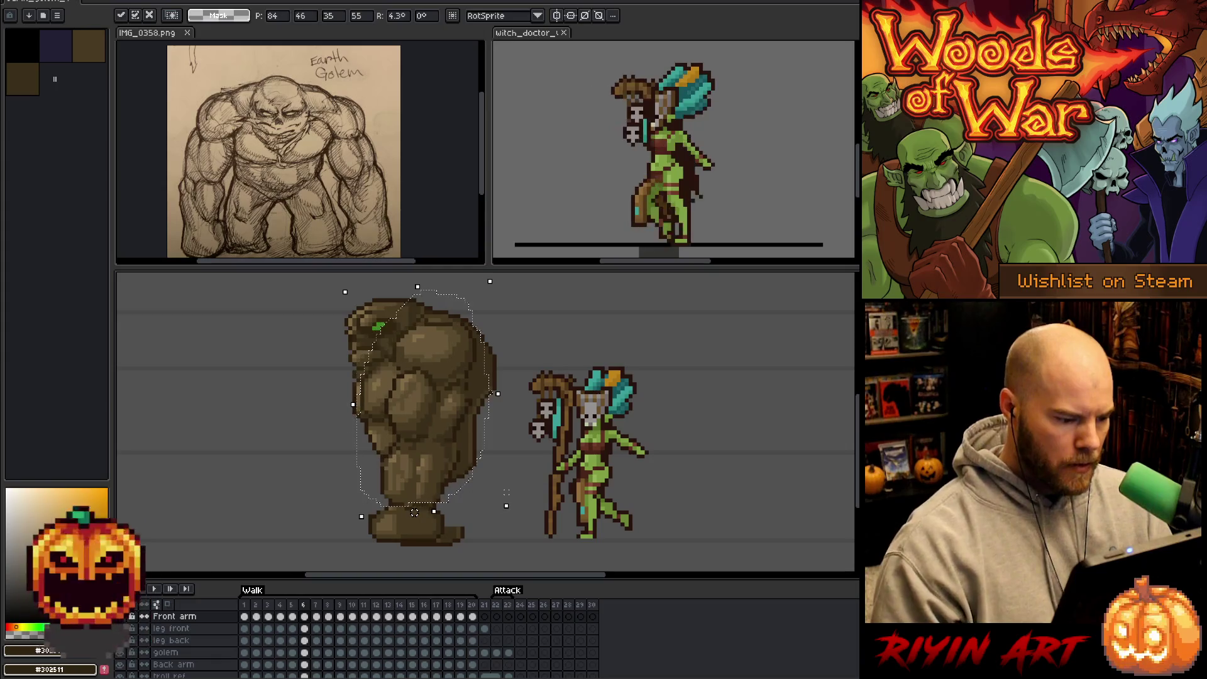
pyautogui.press('Return')
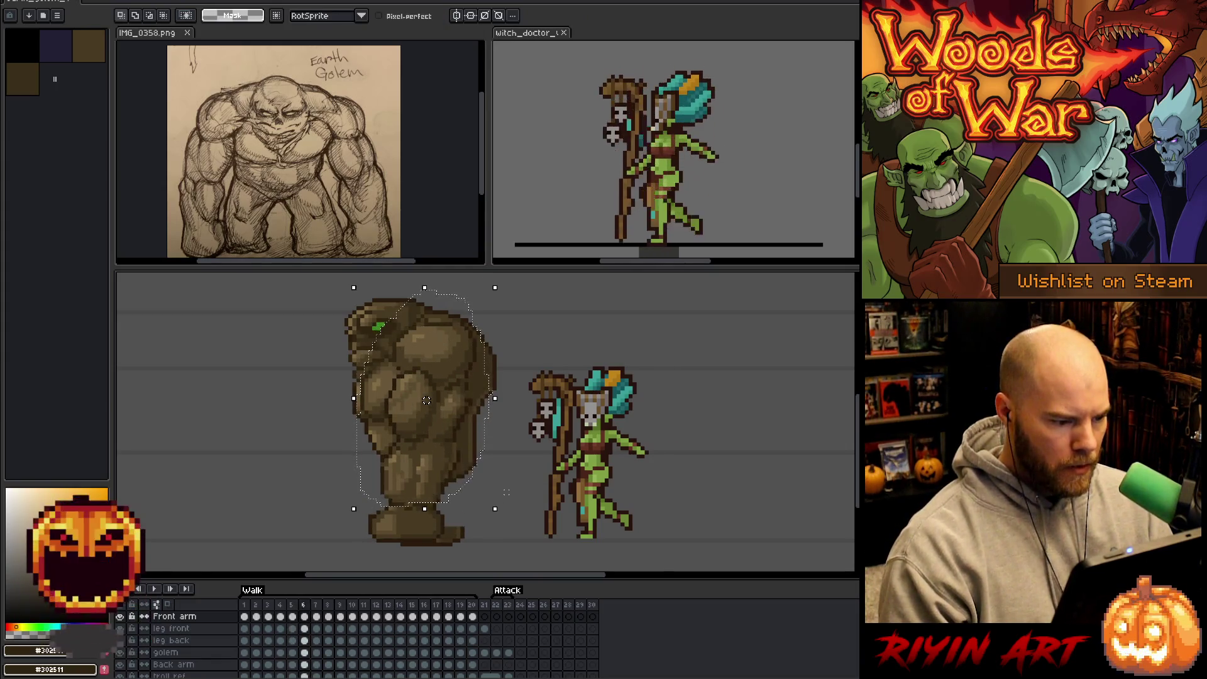
# Step through walk frames 7 to 15, then hide the panels for a full-width canvas.
pyautogui.press('.')
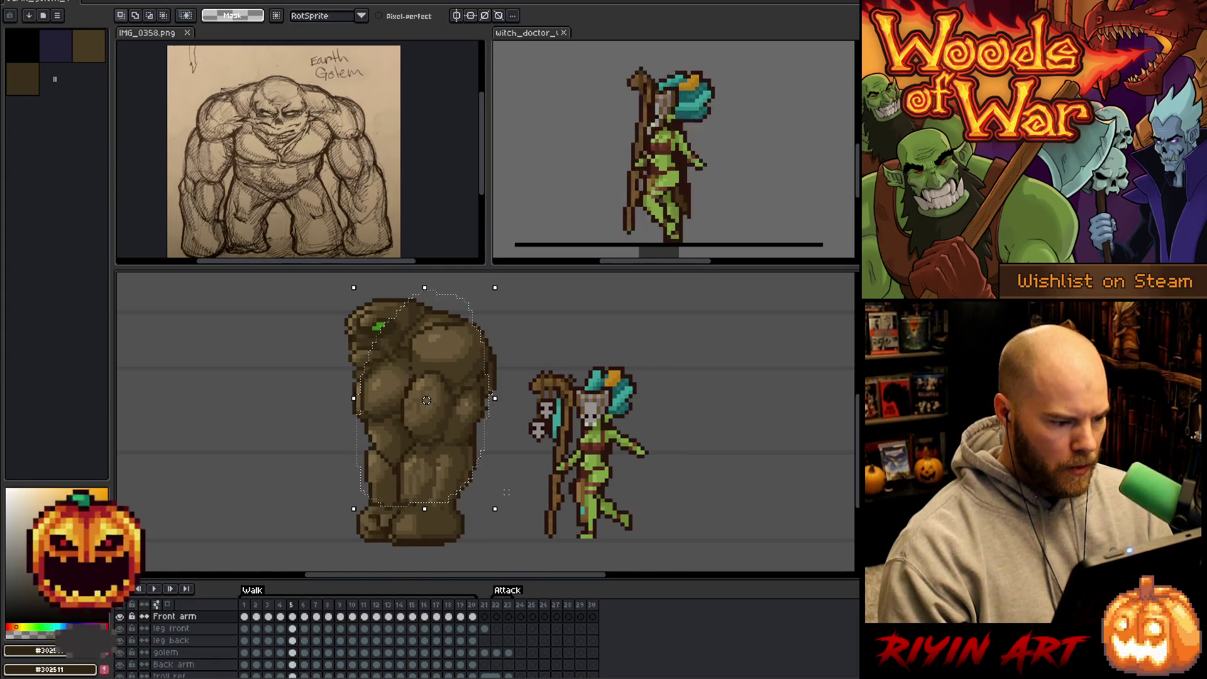
pyautogui.press('.')
pyautogui.press('.')
pyautogui.press('.')
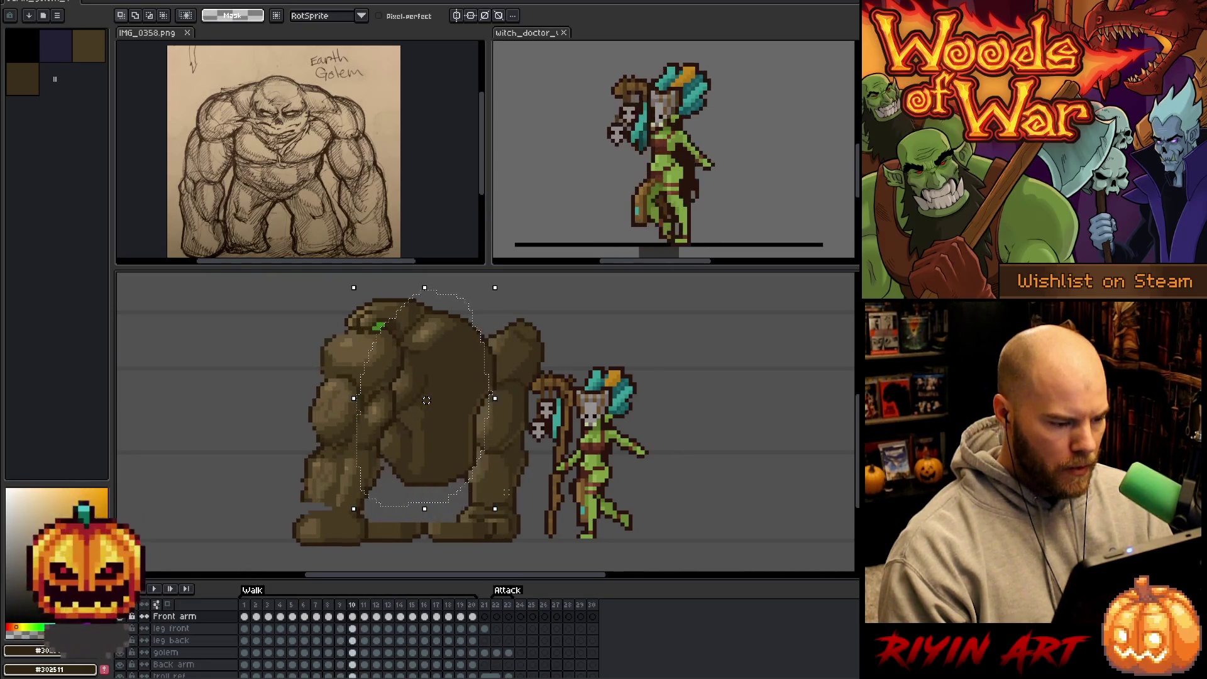
pyautogui.press(',')
pyautogui.press(',')
pyautogui.press(',')
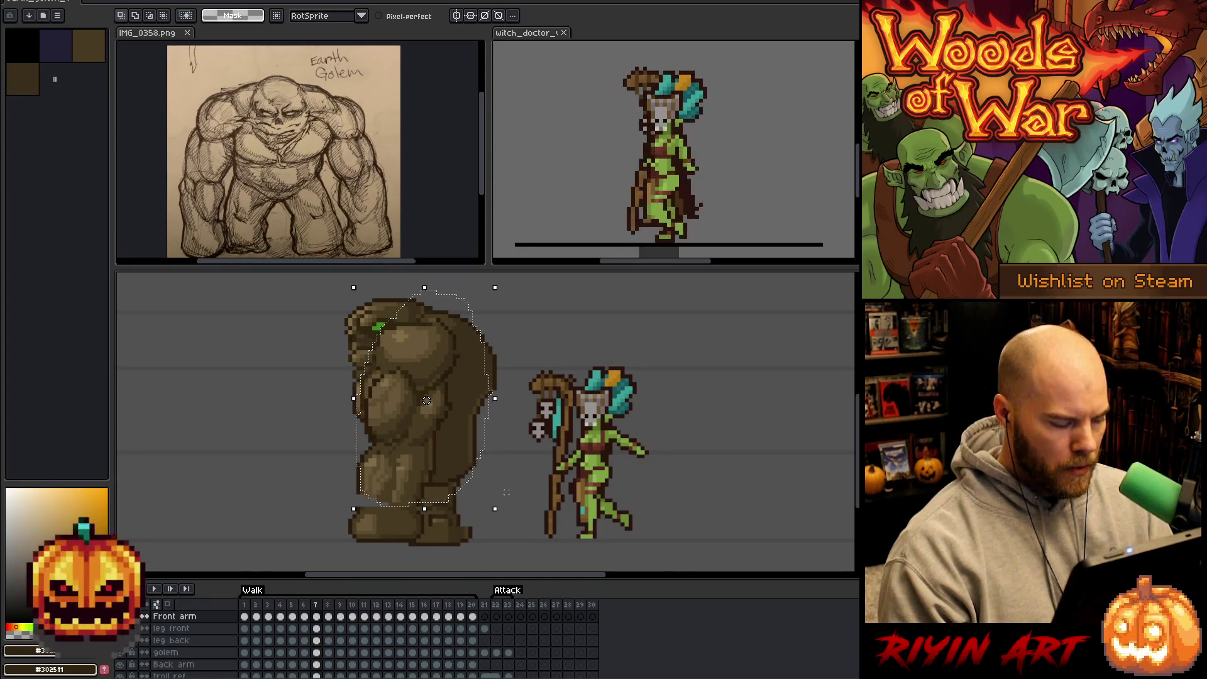
pyautogui.press('.')
pyautogui.press(',')
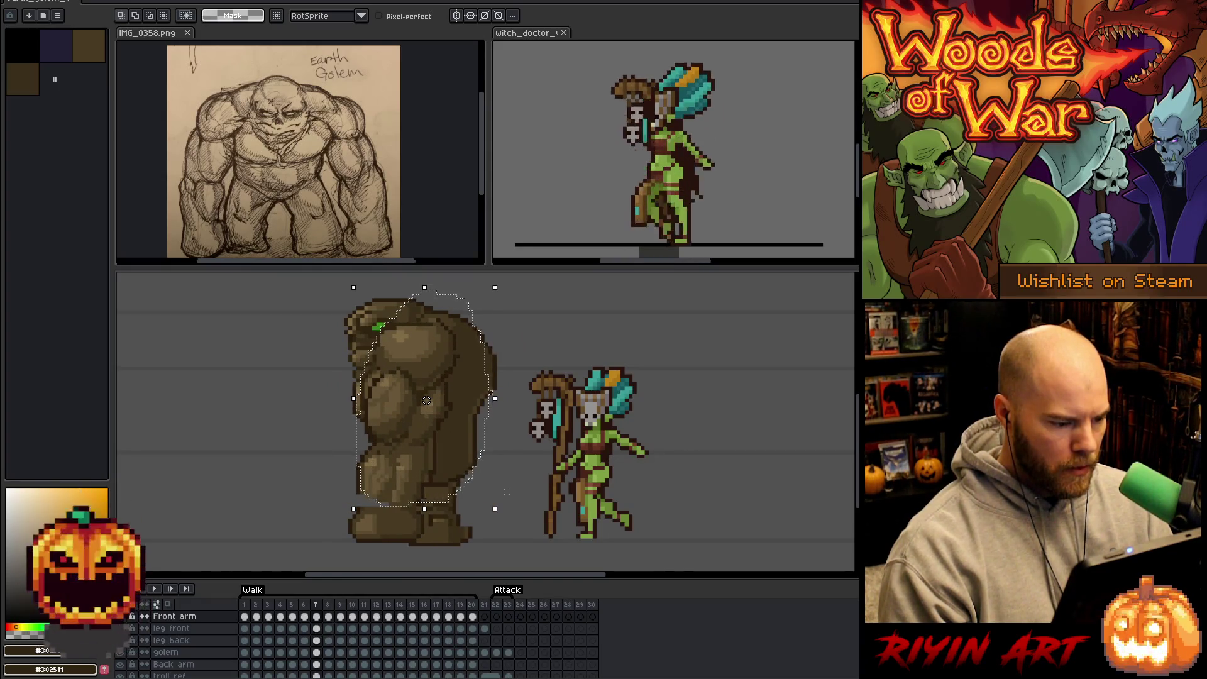
pyautogui.press('.')
pyautogui.press('.')
pyautogui.press('.')
pyautogui.press('.')
pyautogui.press('.')
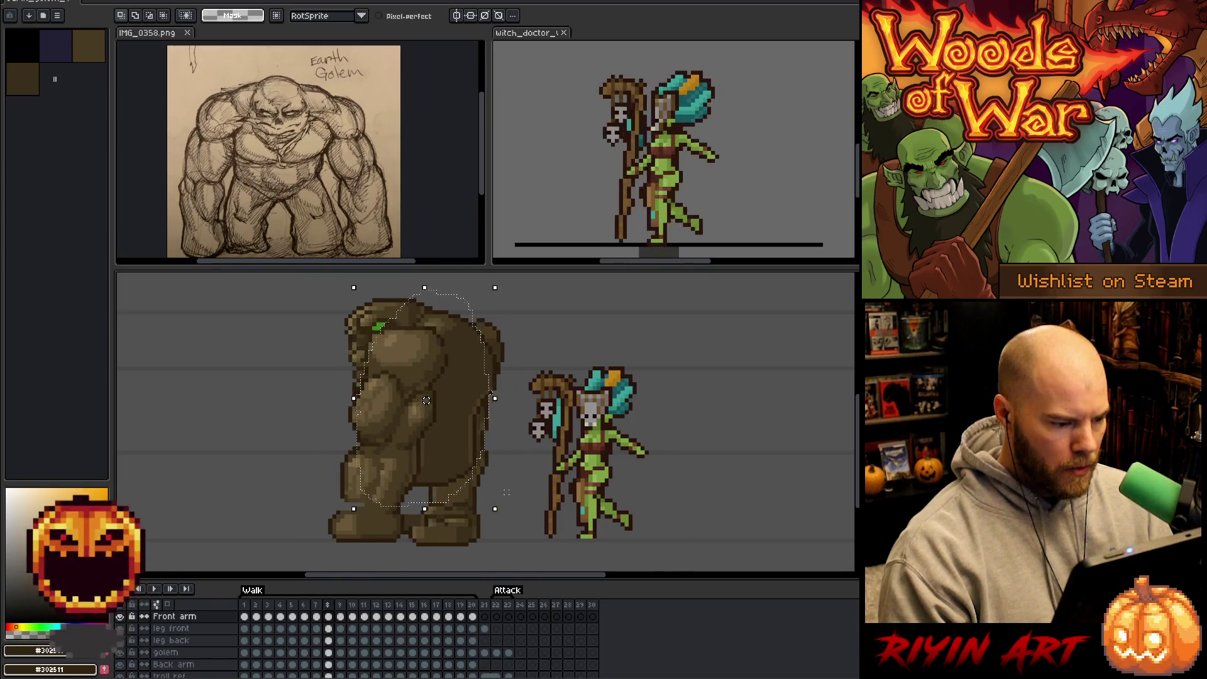
pyautogui.press('.')
pyautogui.press('.')
pyautogui.press('.')
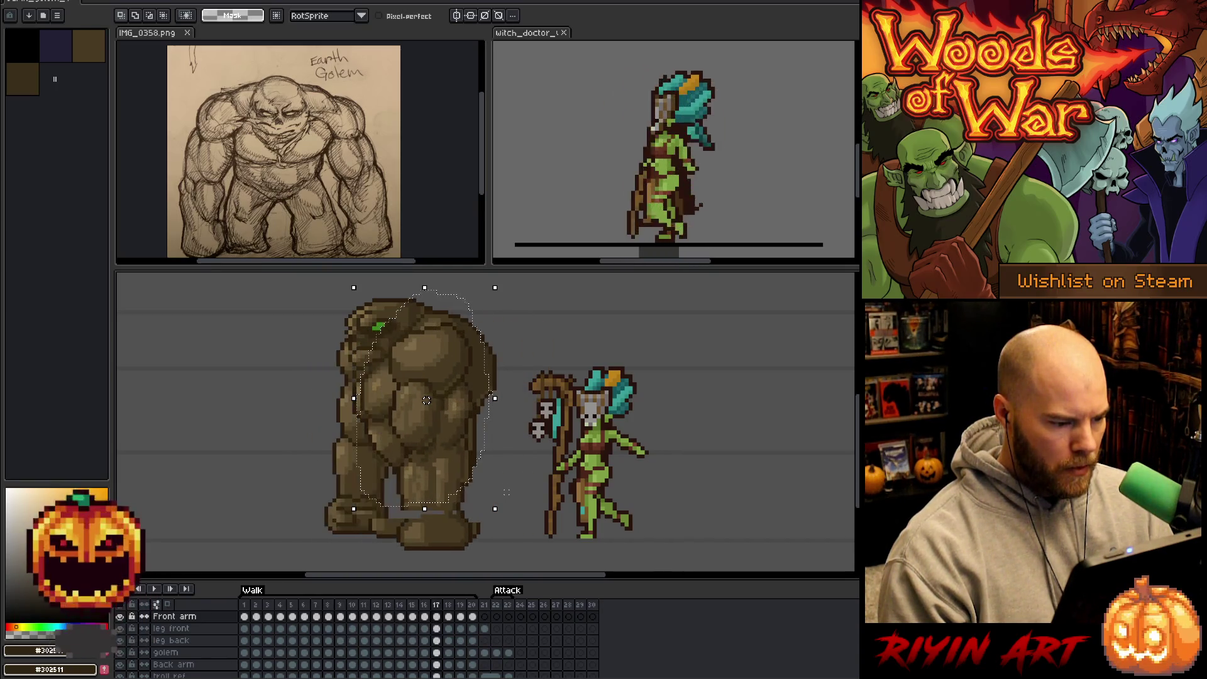
pyautogui.hotkey('ctrl', 'f')
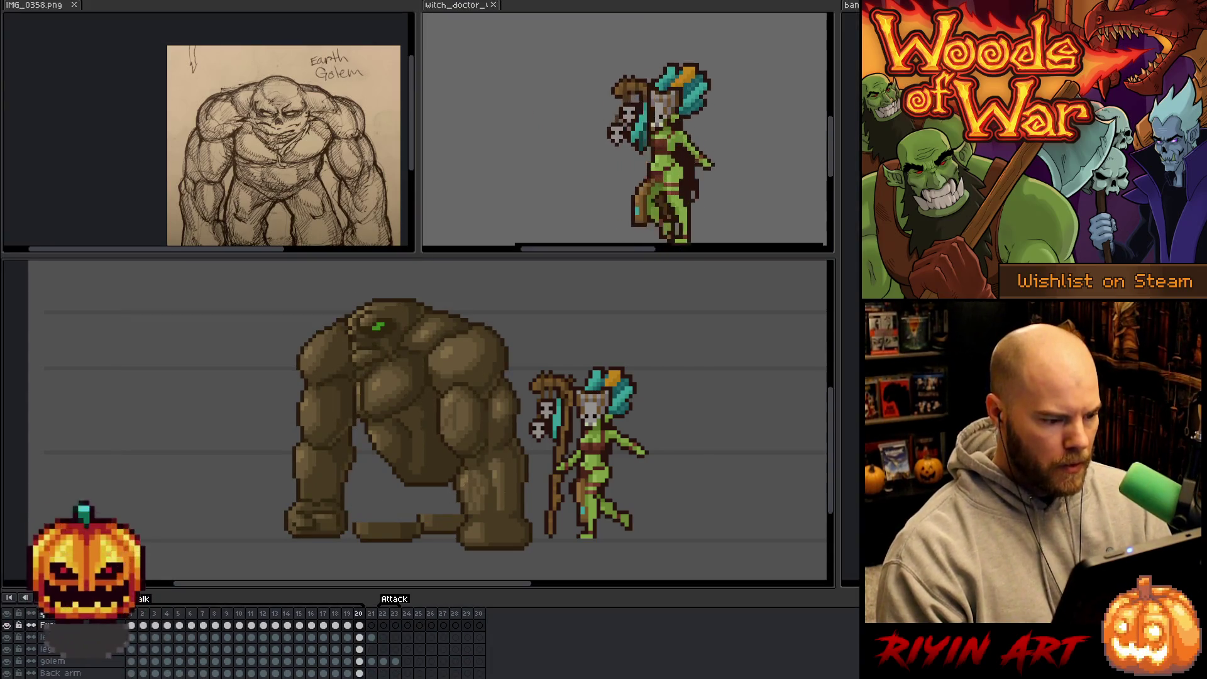
# Restore the toolbars and panels, then advance to walk frame 2.
pyautogui.hotkey('ctrl', 'f')
pyautogui.press('Return')
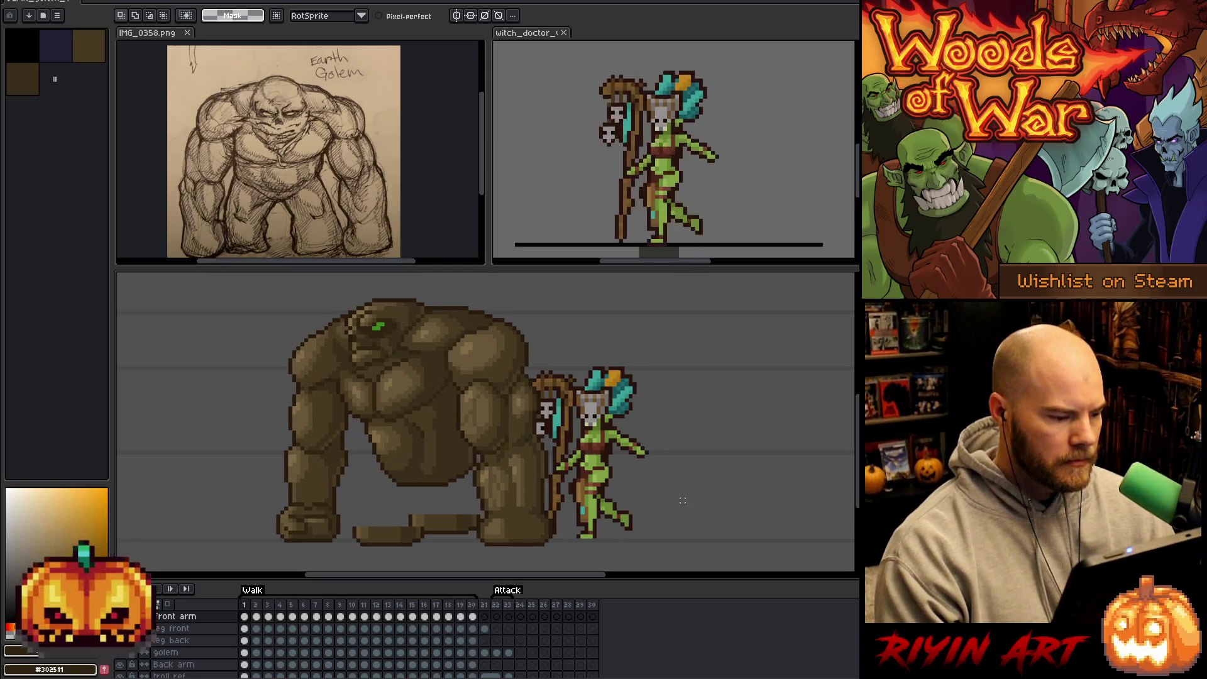
pyautogui.press('Right')
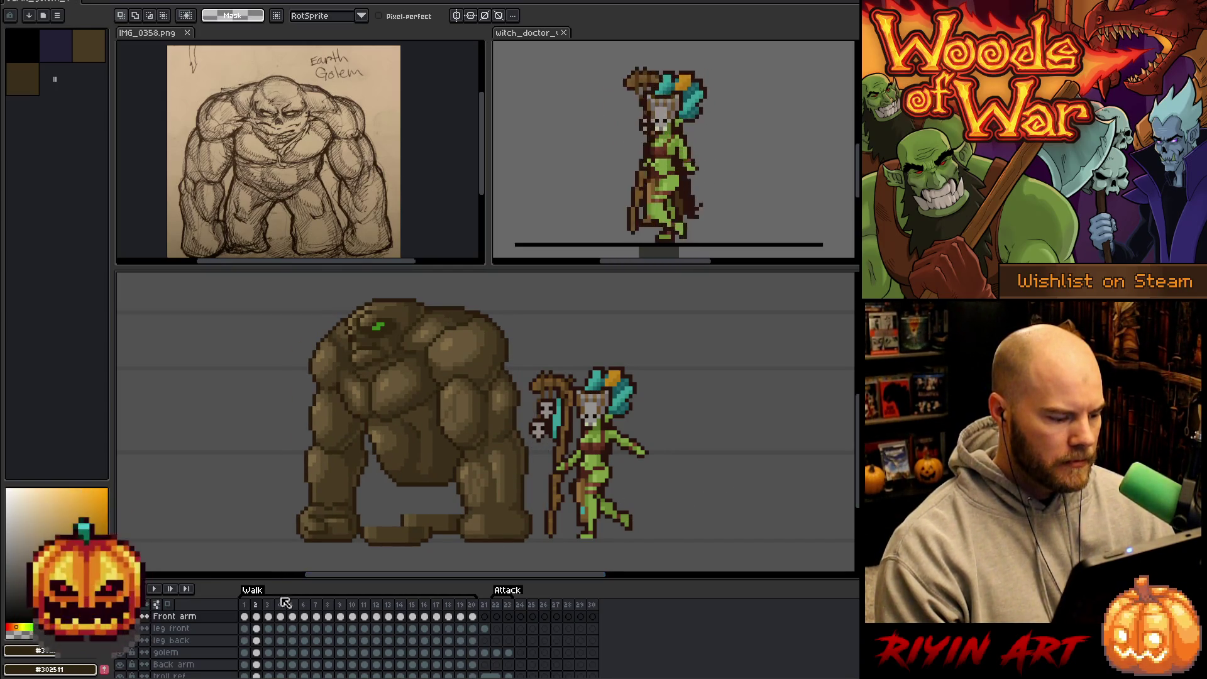
# Browse timeline frames 3, 1, 20 and 21 to review the walk cycle.
pyautogui.press('Right')
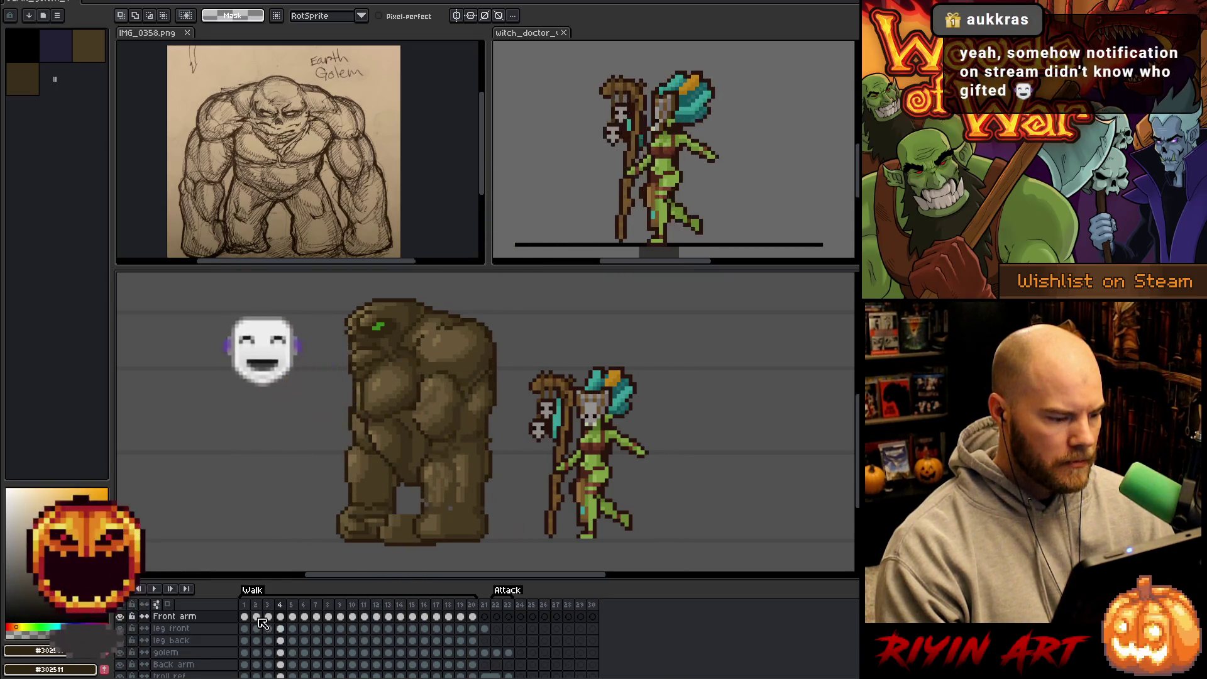
pyautogui.press('Left')
pyautogui.click(267, 617)
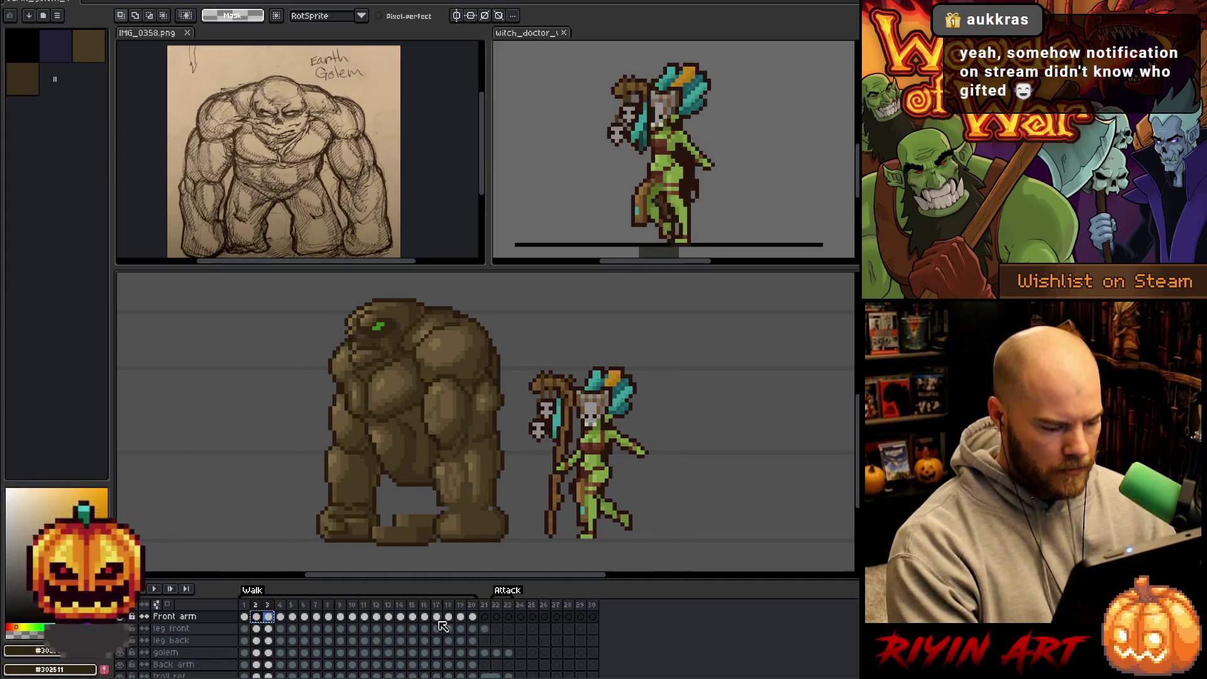
pyautogui.click(244, 616)
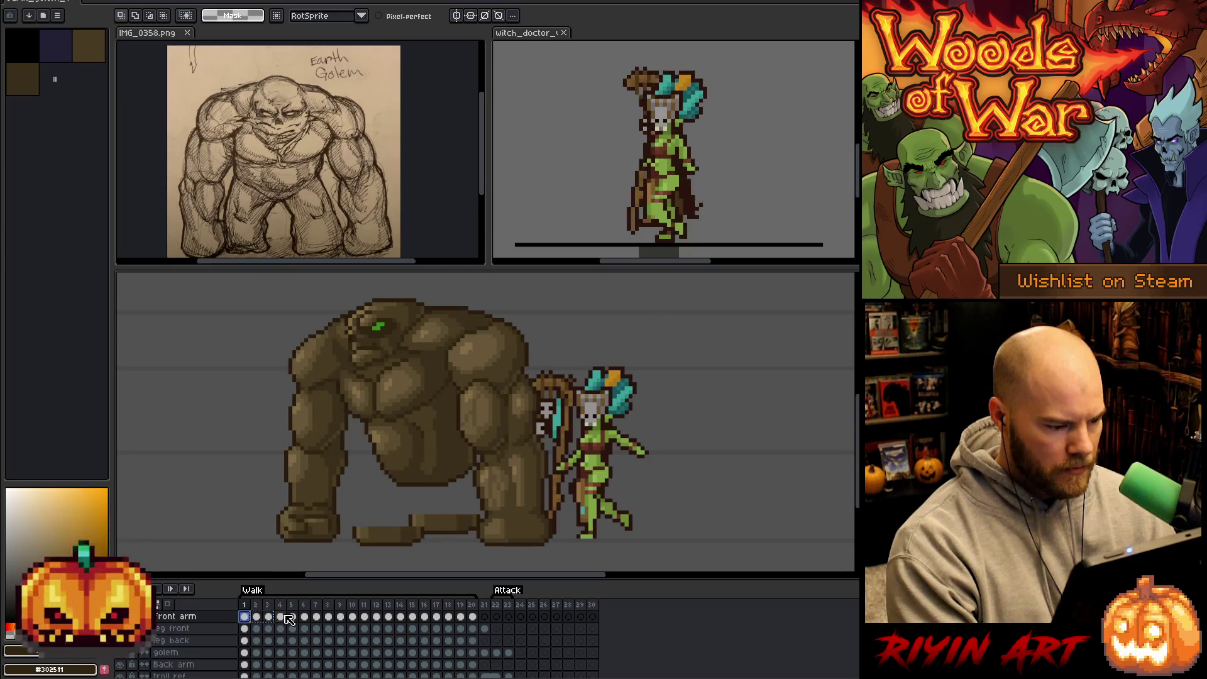
pyautogui.click(474, 618)
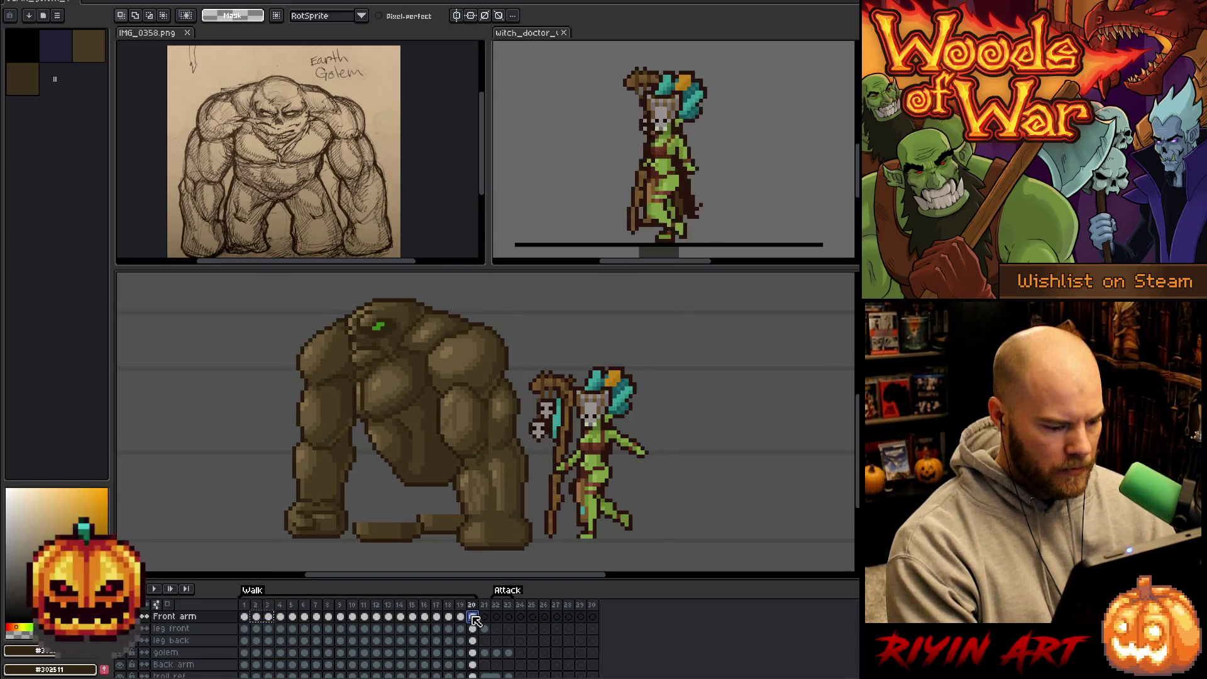
pyautogui.click(484, 617)
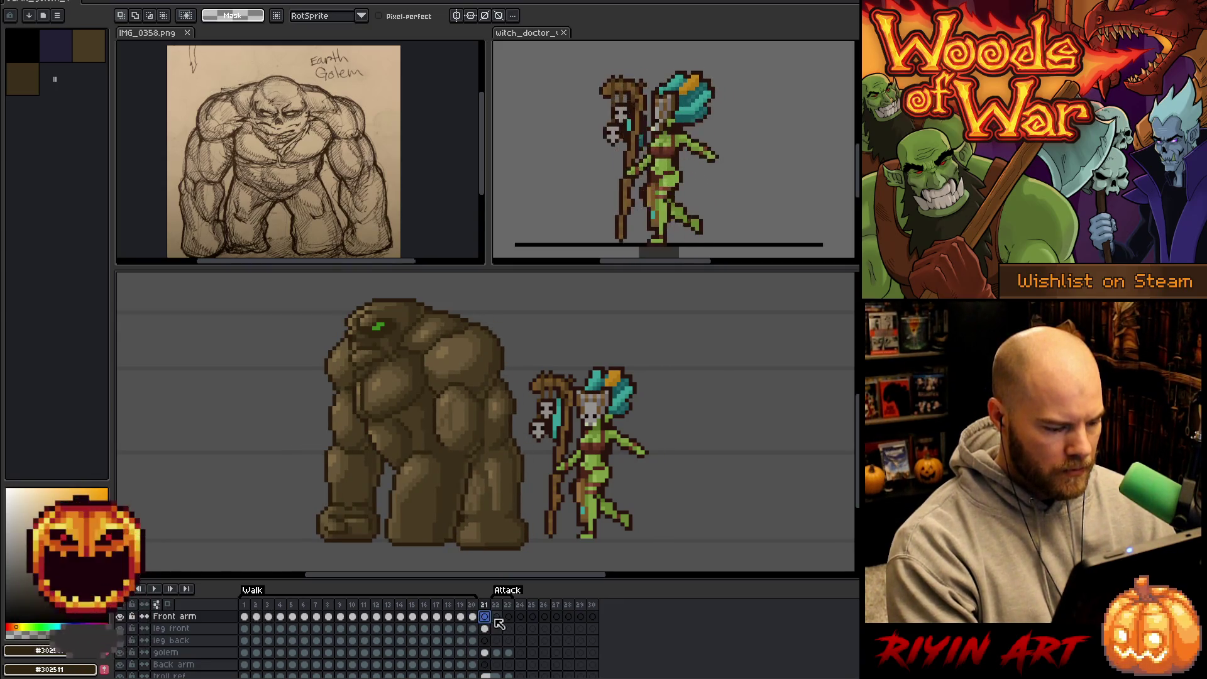
# Select the golem cels for frames 1–4 and compare poses on frames 3, 4, 19 and 20.
pyautogui.click(245, 654)
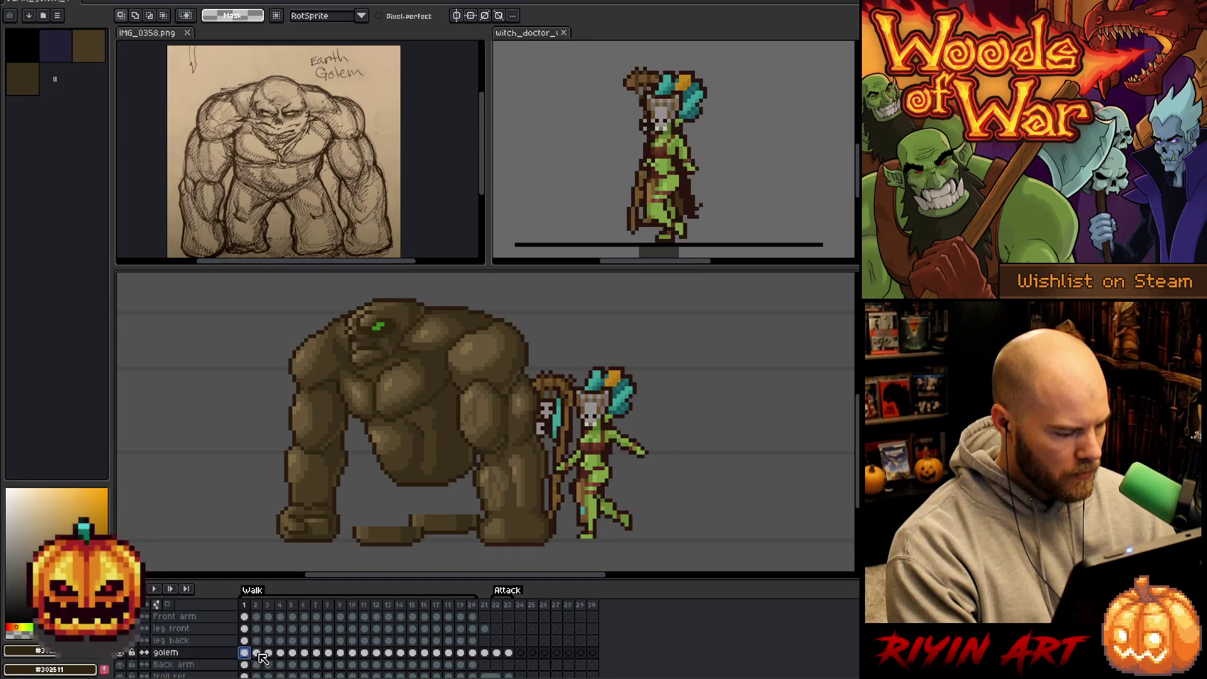
pyautogui.moveTo(256, 654)
pyautogui.mouseDown()
pyautogui.moveTo(286, 656)
pyautogui.moveTo(277, 658)
pyautogui.mouseUp()
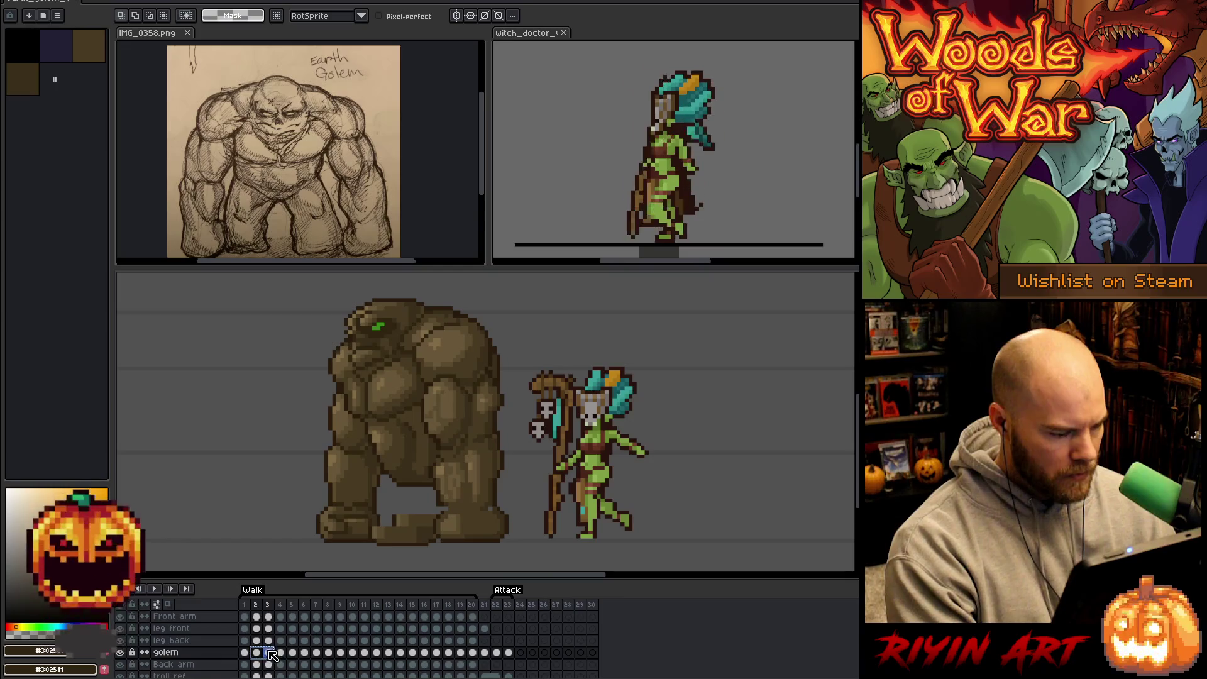
pyautogui.click(281, 655)
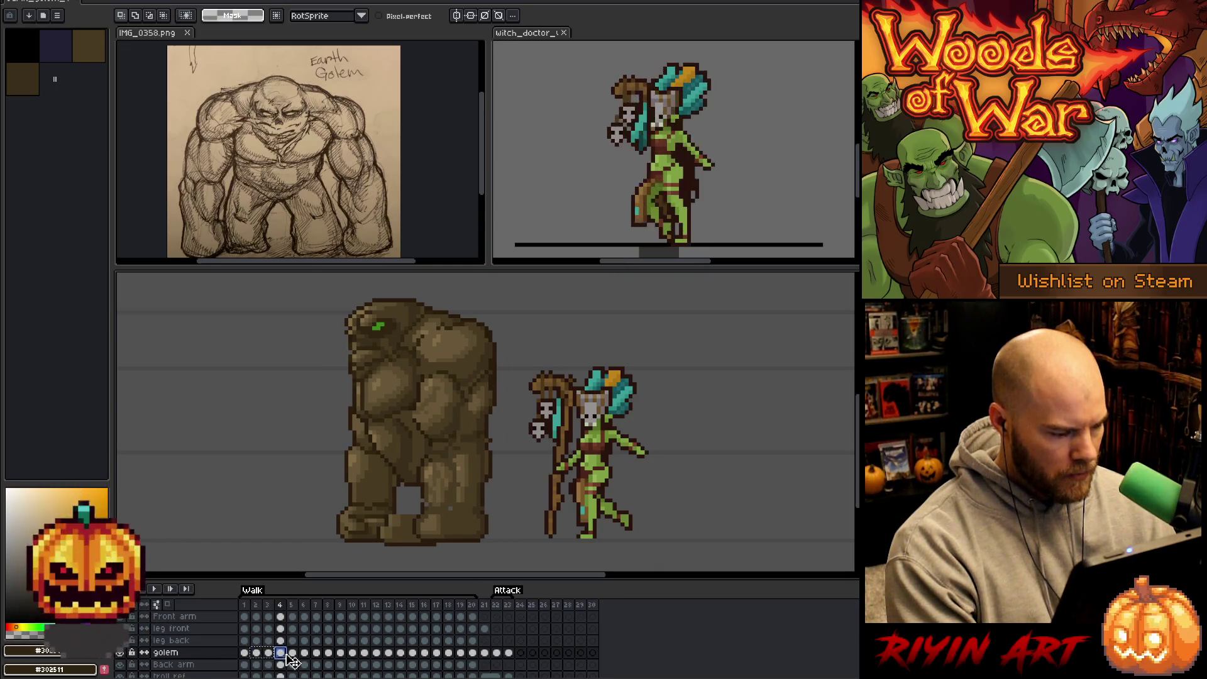
pyautogui.click(268, 656)
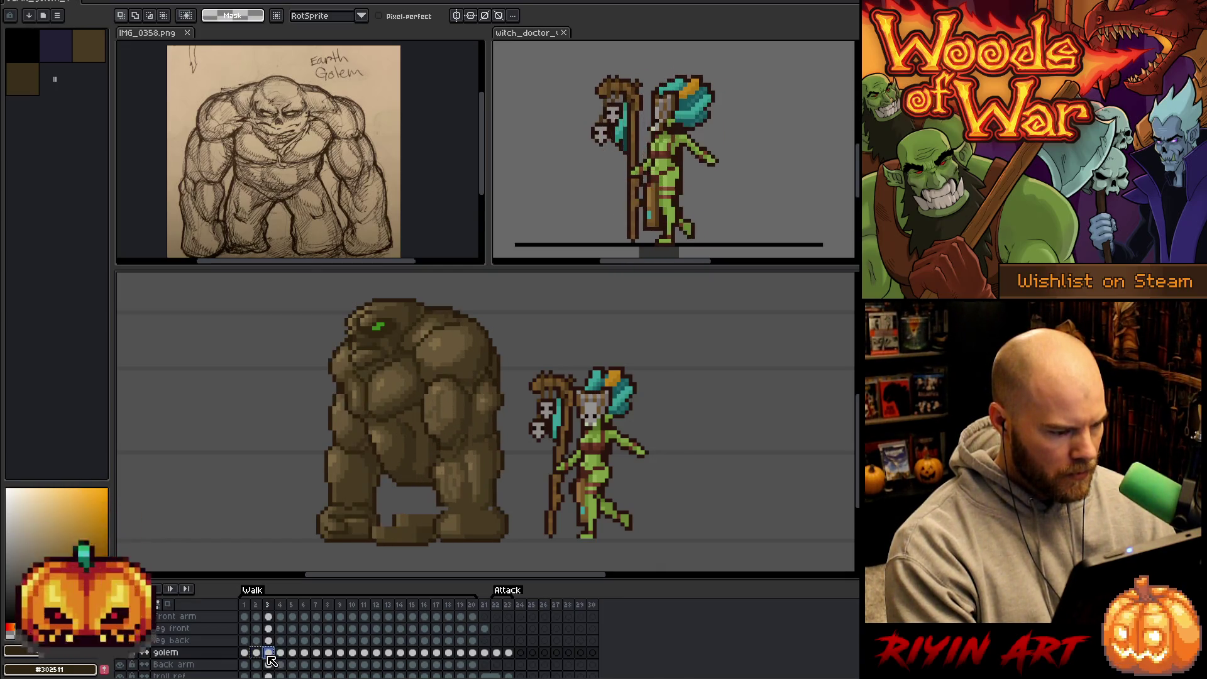
pyautogui.click(462, 654)
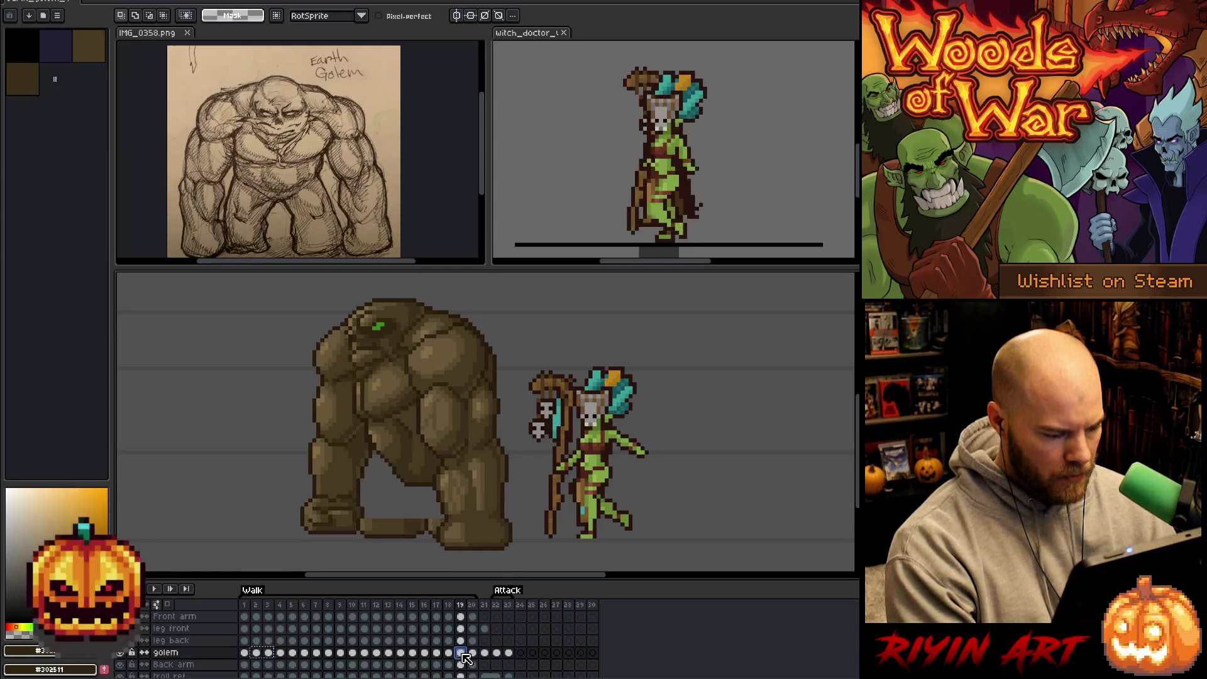
pyautogui.click(466, 658)
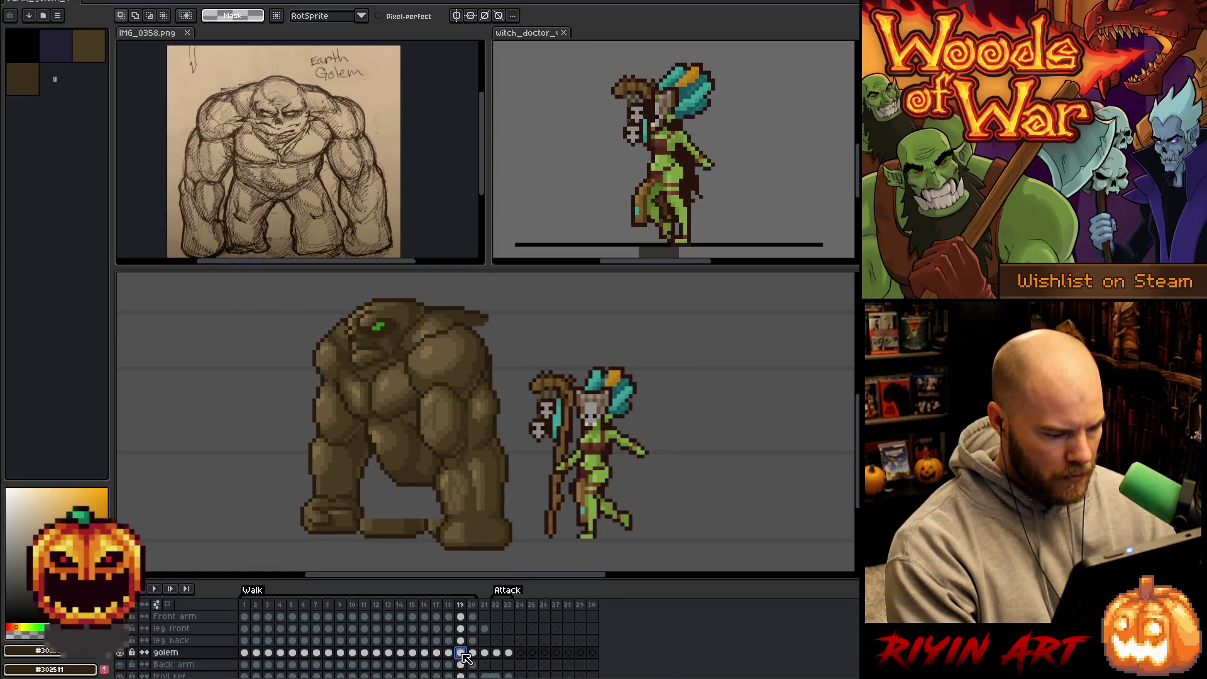
pyautogui.click(474, 654)
pyautogui.click(463, 656)
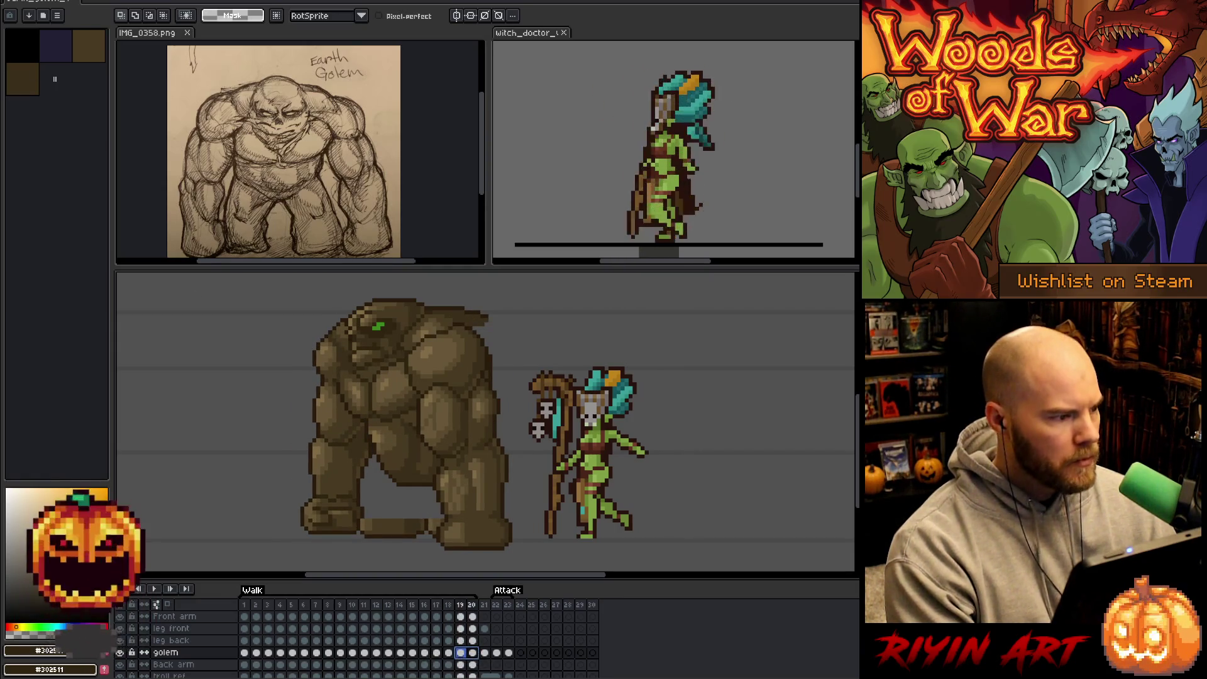
# Browse the Frame menu commands without running any, then play the walk animation from frame 18.
pyautogui.hotkey('alt', 's')
pyautogui.press('Right')
pyautogui.press('Right')
pyautogui.press('Right')
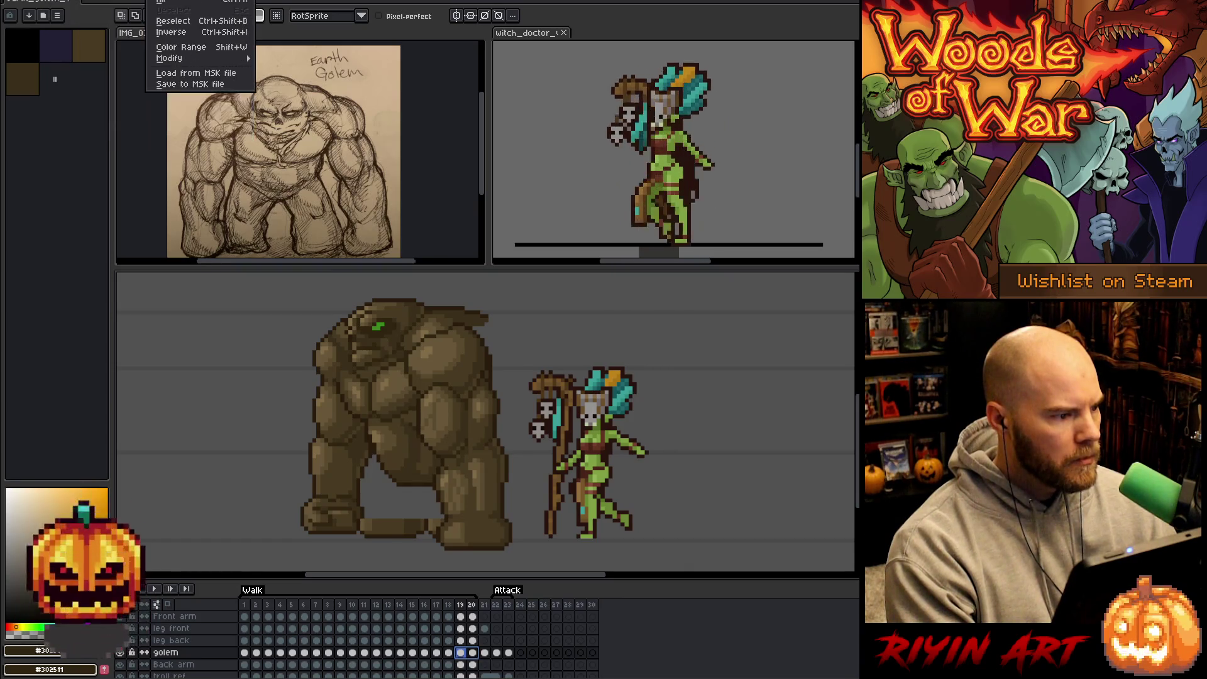
pyautogui.press('Left')
pyautogui.press('Left')
pyautogui.press('Right')
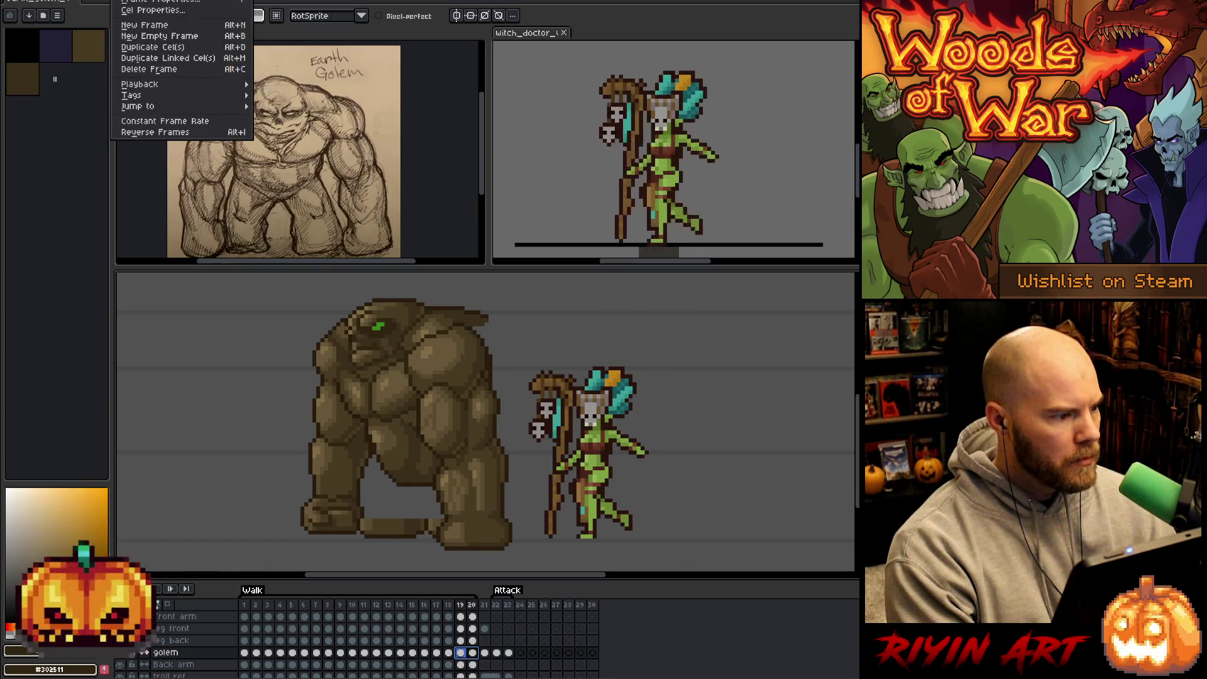
pyautogui.press('Up')
pyautogui.press('Return')
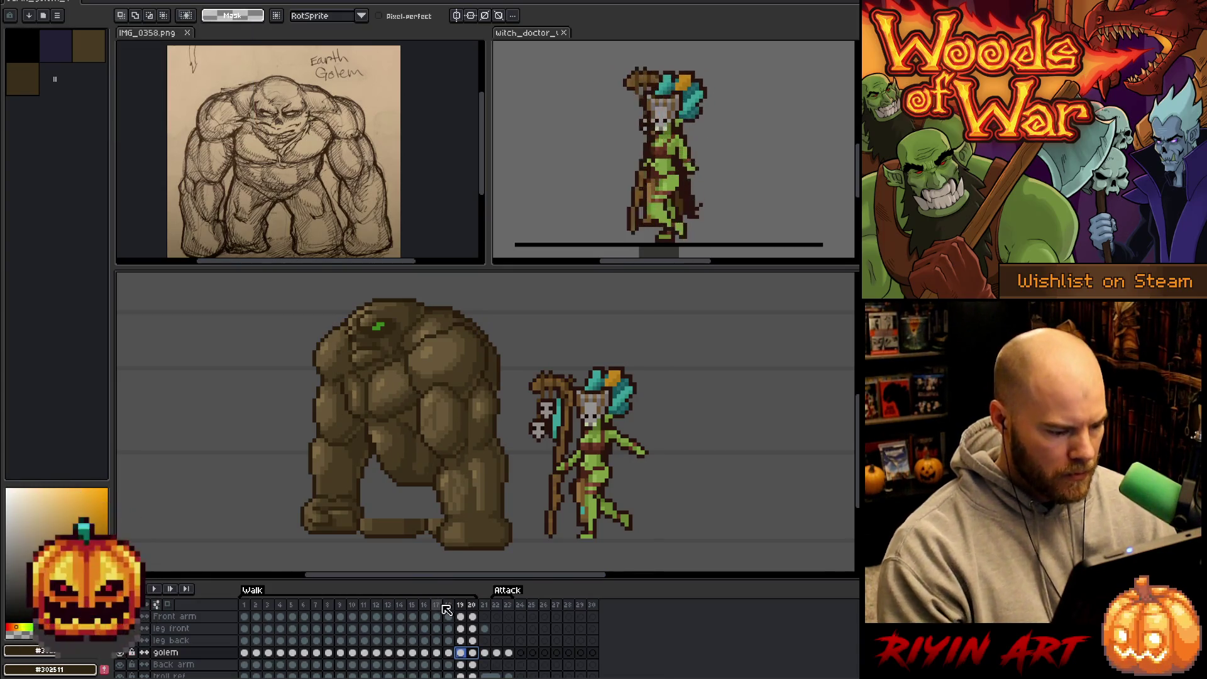
pyautogui.click(448, 605)
pyautogui.press('Return')
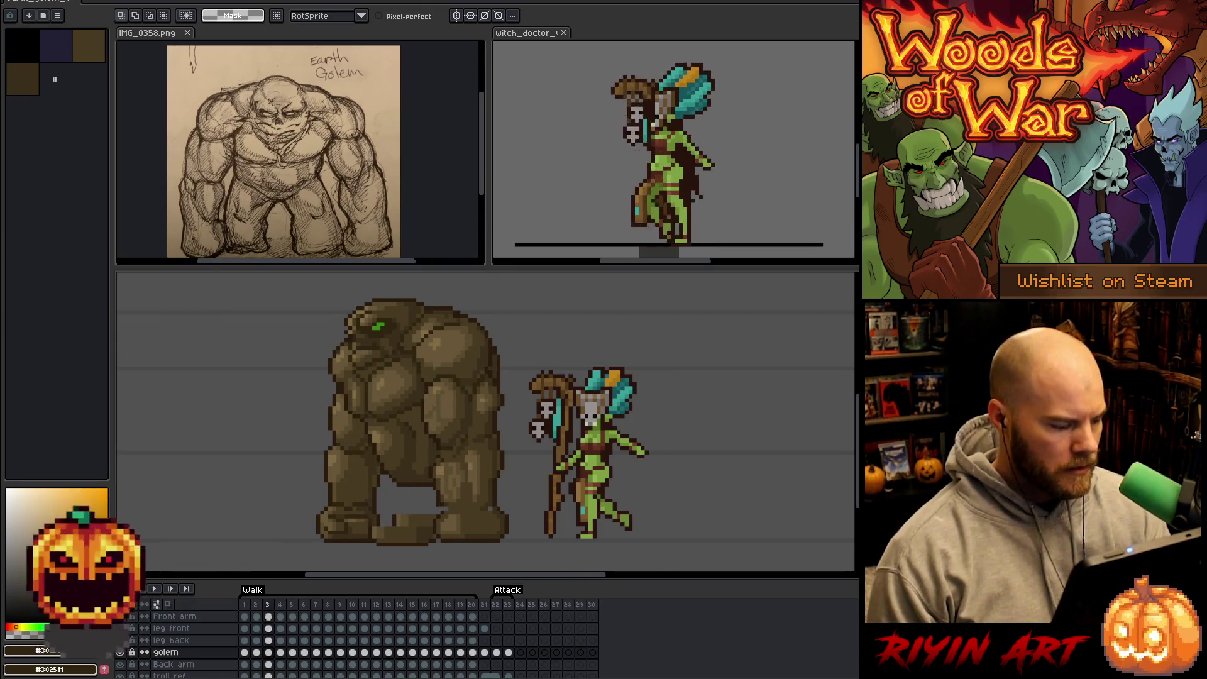
# Review frames 2–3, then on frame 4 nudge the golem's left side one pixel right.
pyautogui.click(258, 653)
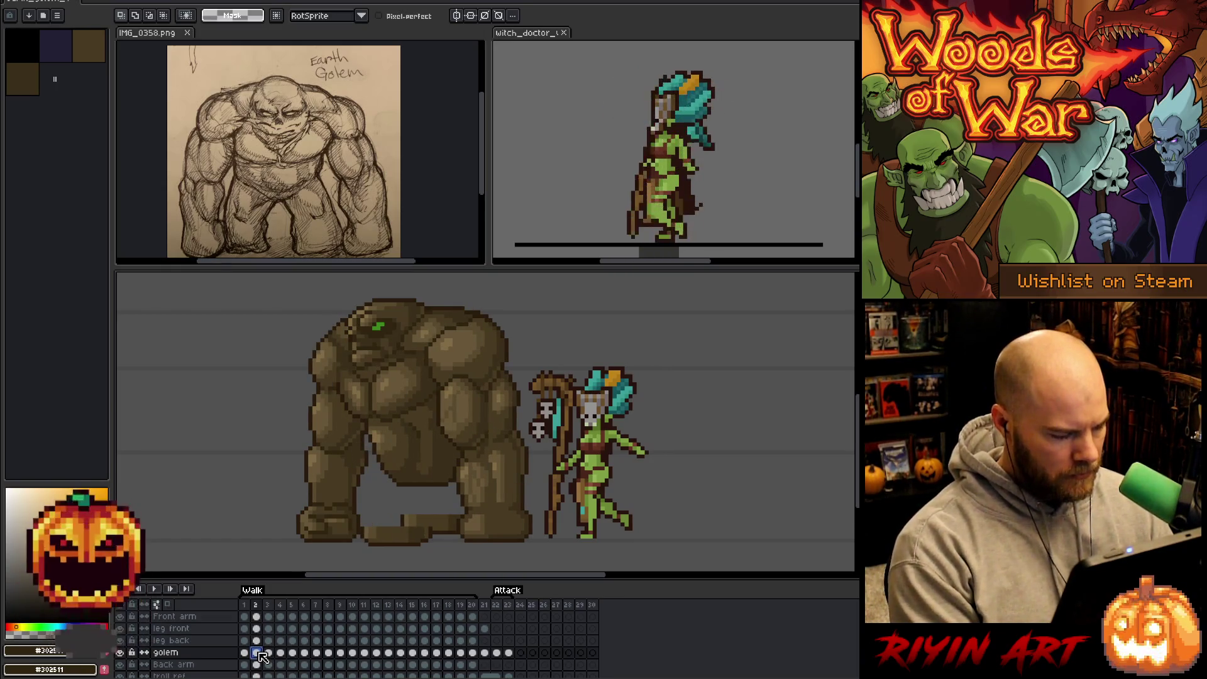
pyautogui.click(269, 654)
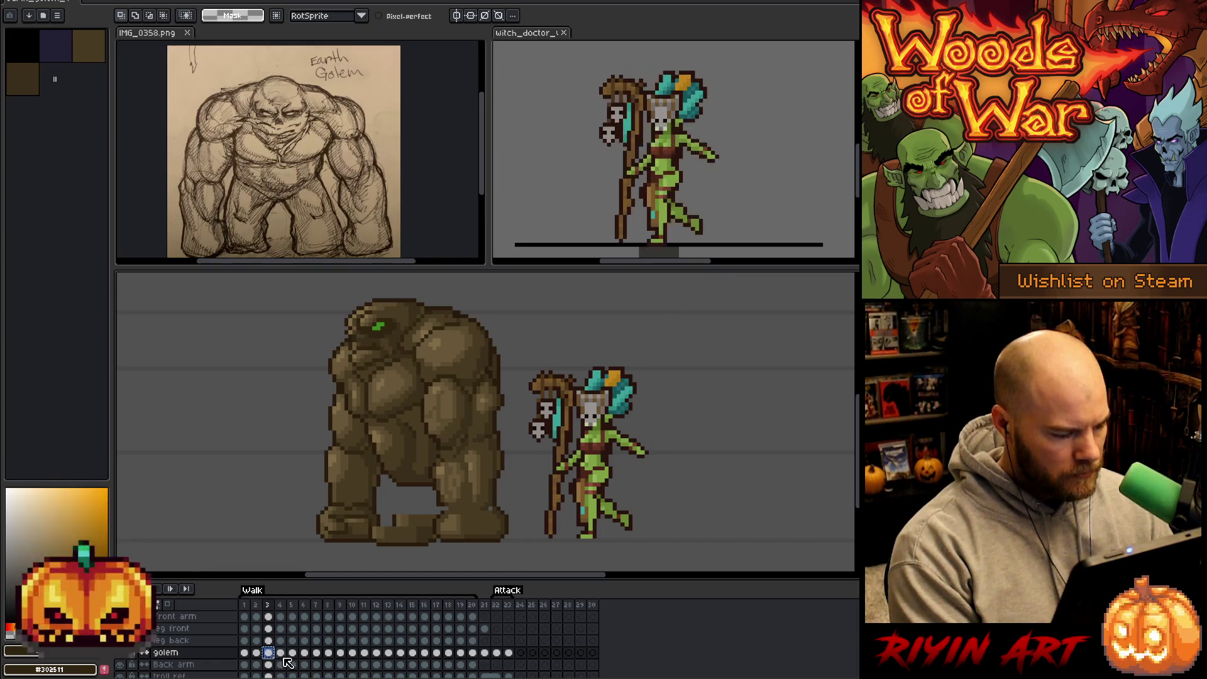
pyautogui.click(282, 654)
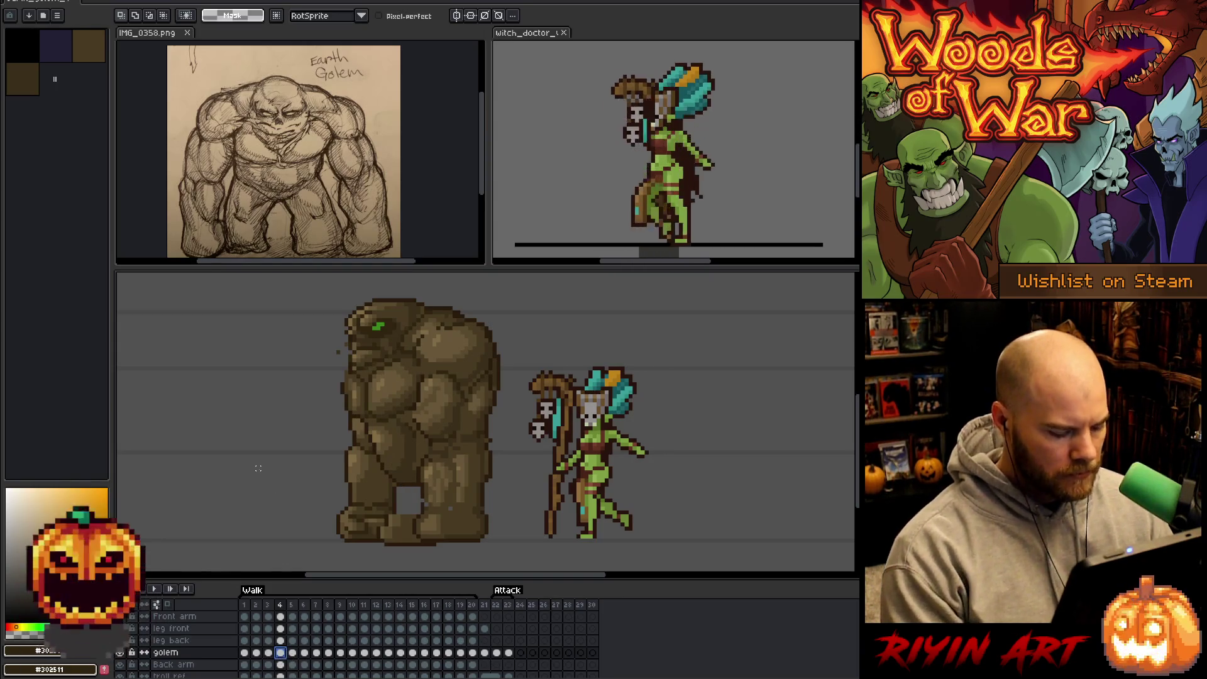
pyautogui.press('m')
pyautogui.moveTo(273, 331)
pyautogui.mouseDown()
pyautogui.moveTo(325, 434)
pyautogui.moveTo(356, 449)
pyautogui.mouseUp()
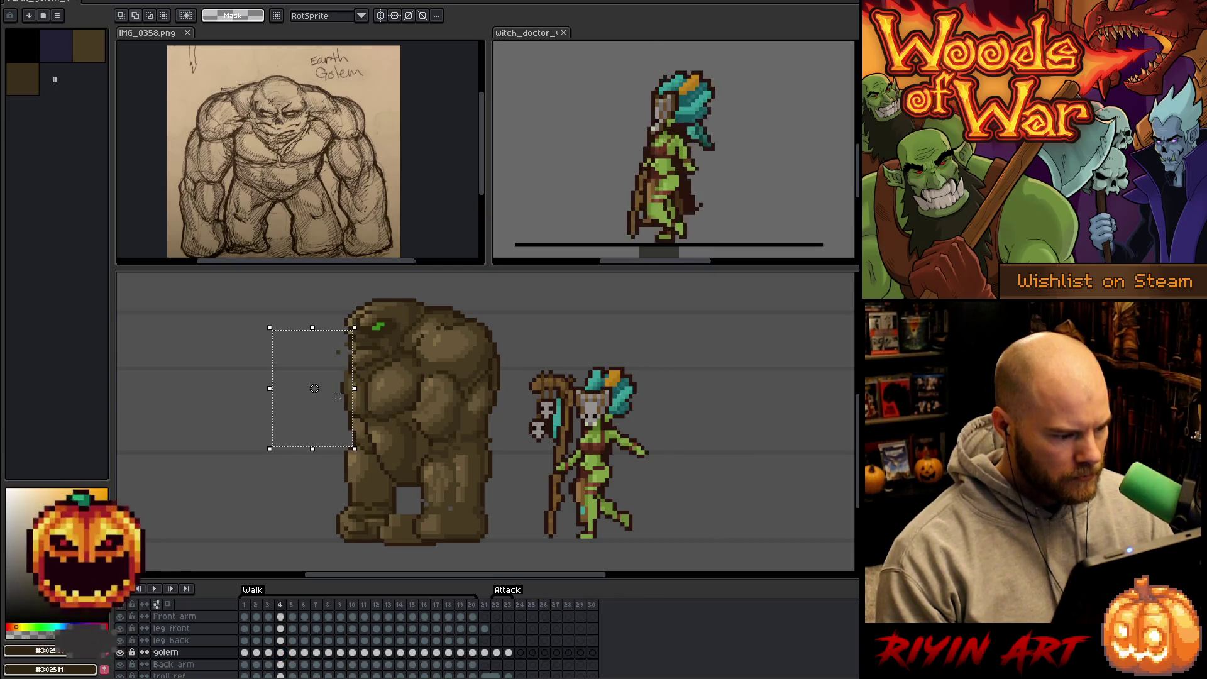
pyautogui.moveTo(314, 388); pyautogui.dragTo(318, 388)
pyautogui.click(218, 447)
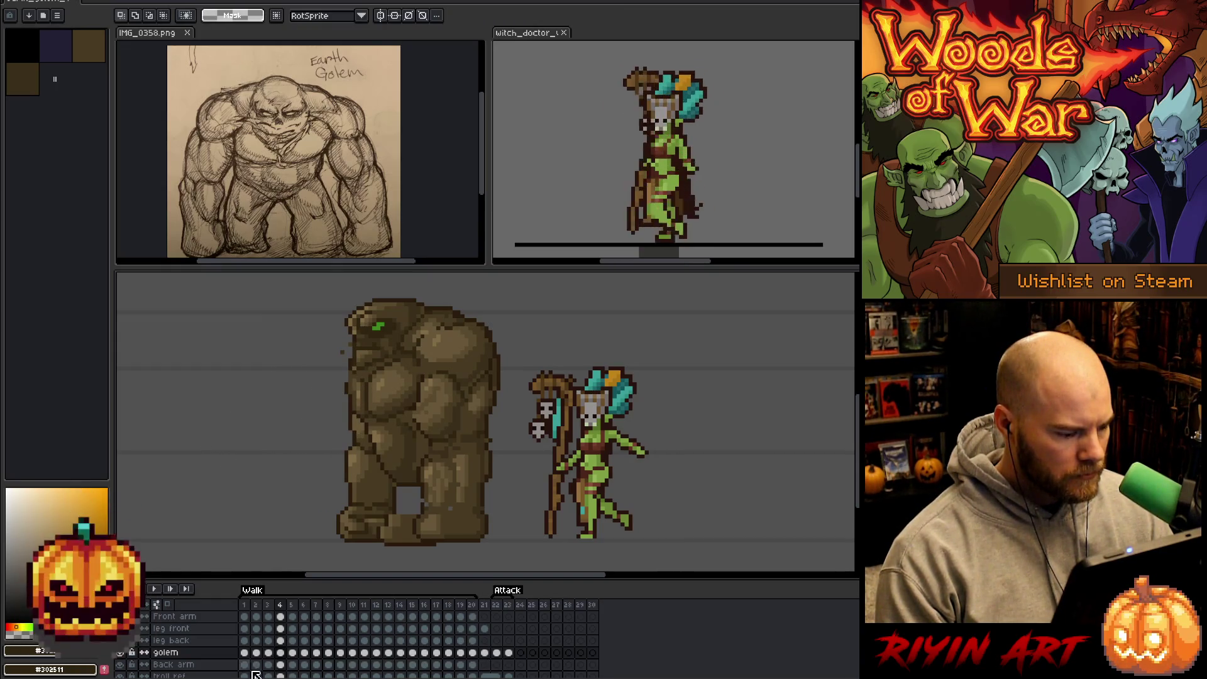
pyautogui.hotkey('ctrl', 'z')
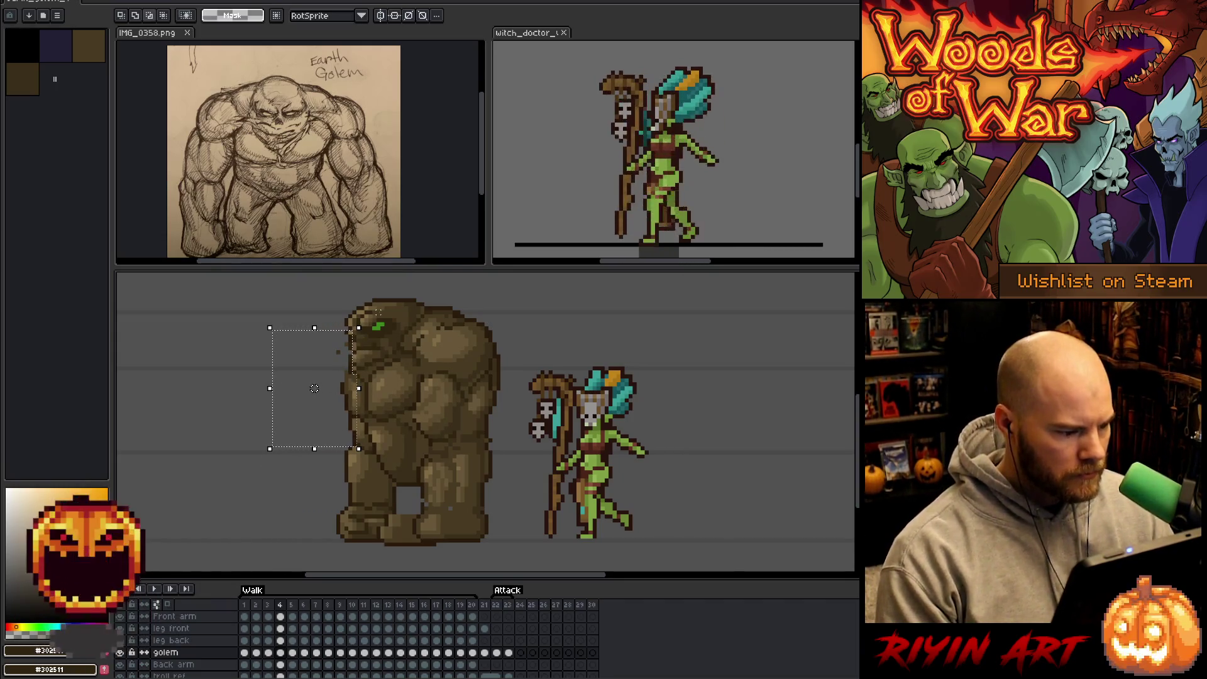
pyautogui.moveTo(377, 301)
pyautogui.mouseDown()
pyautogui.moveTo(297, 381)
pyautogui.moveTo(275, 371)
pyautogui.mouseUp()
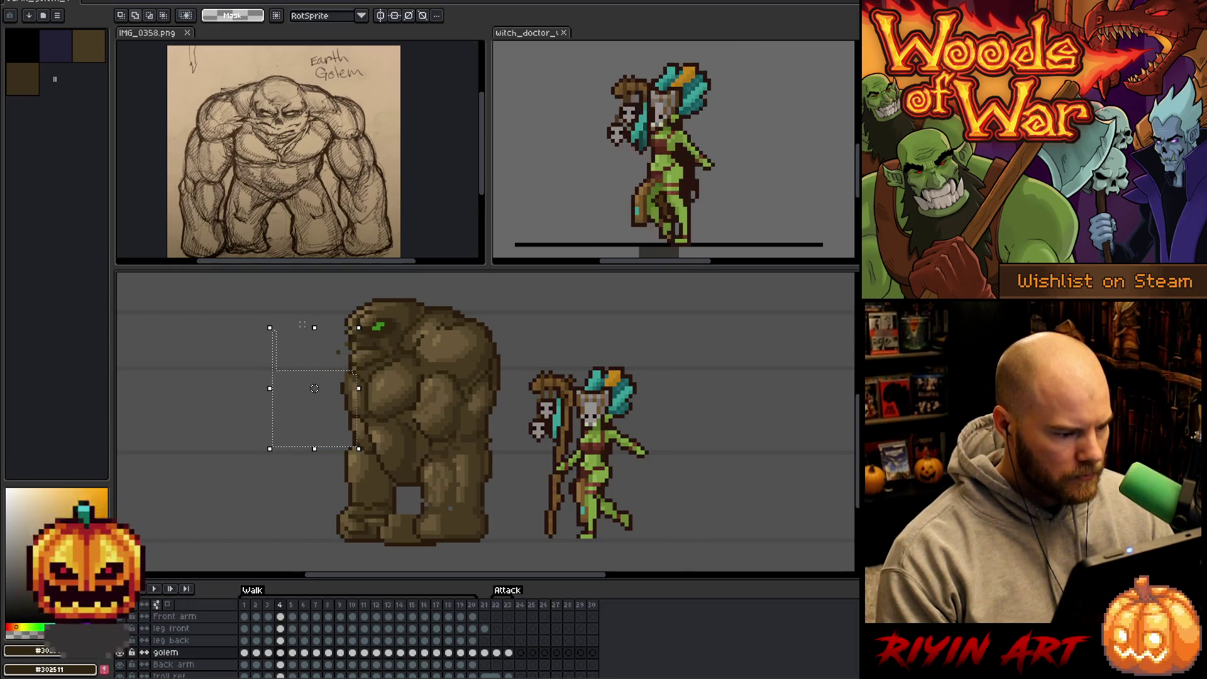
pyautogui.press('Right')
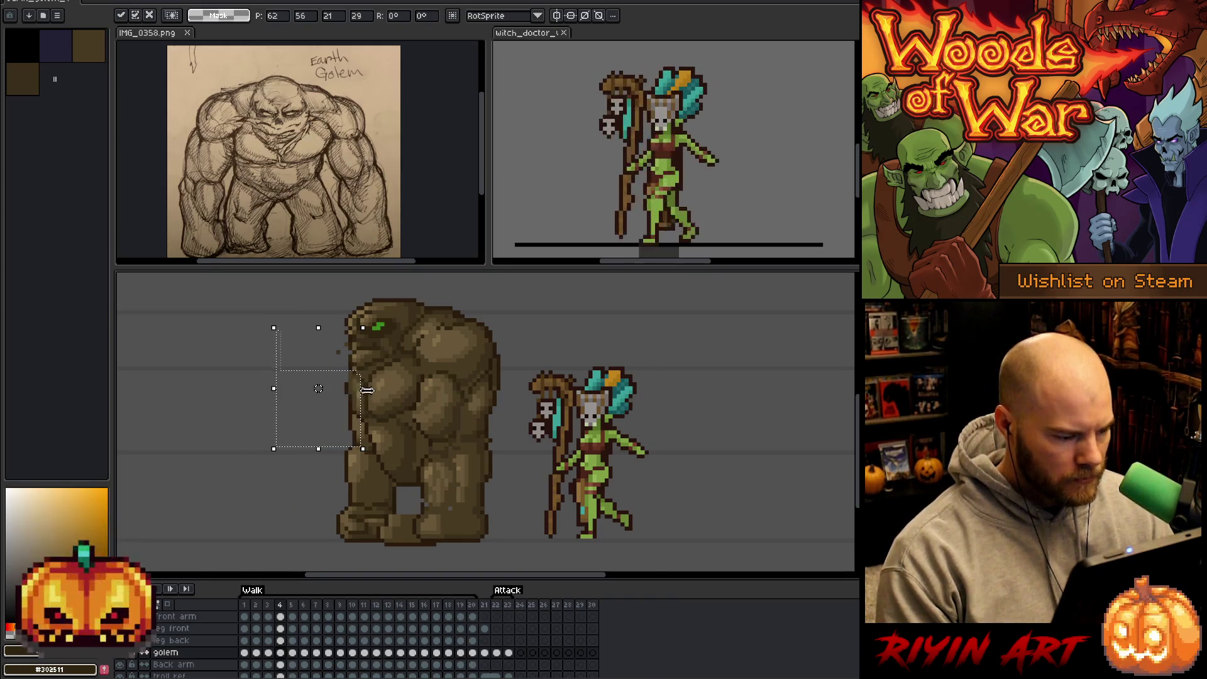
pyautogui.click(404, 366)
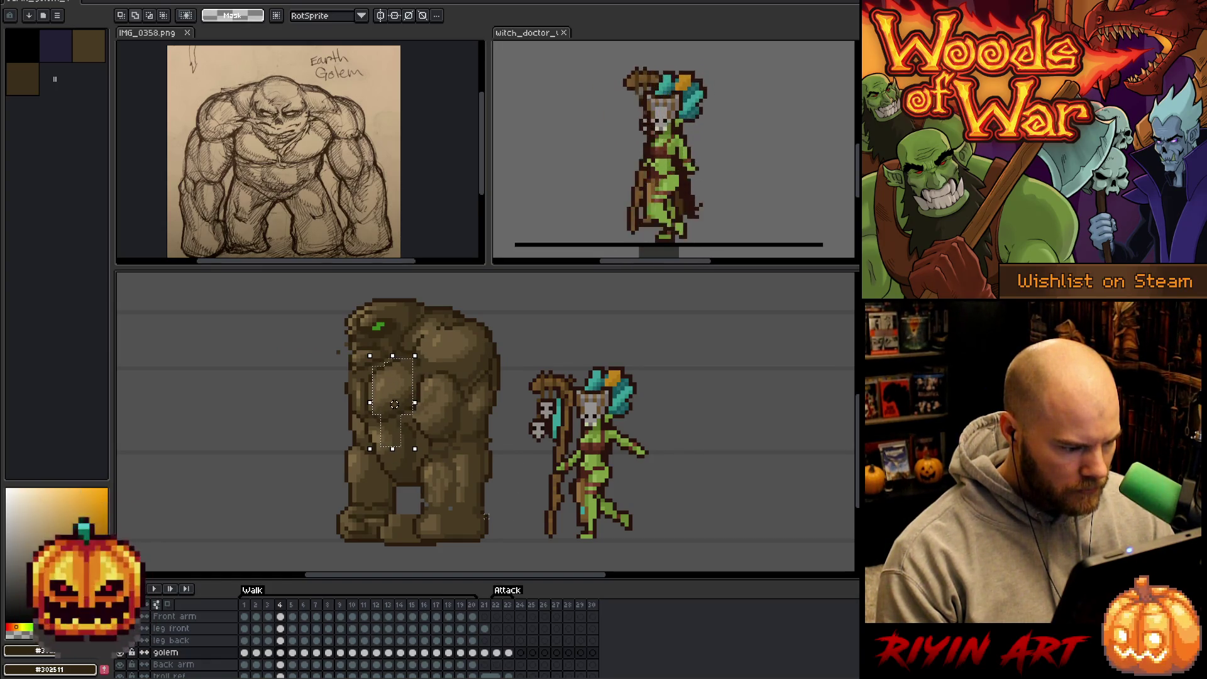
# Shift the golem's right leg and lower body one pixel left and commit the move.
pyautogui.moveTo(506, 521)
pyautogui.mouseDown()
pyautogui.moveTo(423, 466)
pyautogui.moveTo(396, 408)
pyautogui.mouseUp()
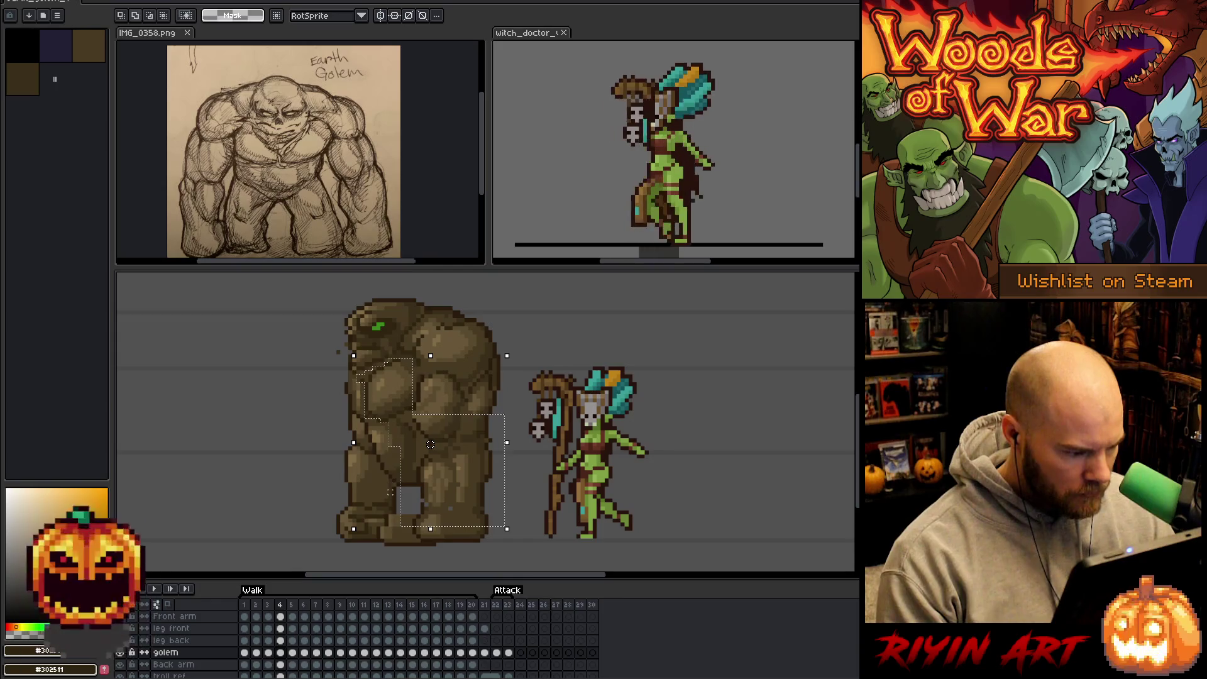
pyautogui.moveTo(431, 444); pyautogui.dragTo(426, 444)
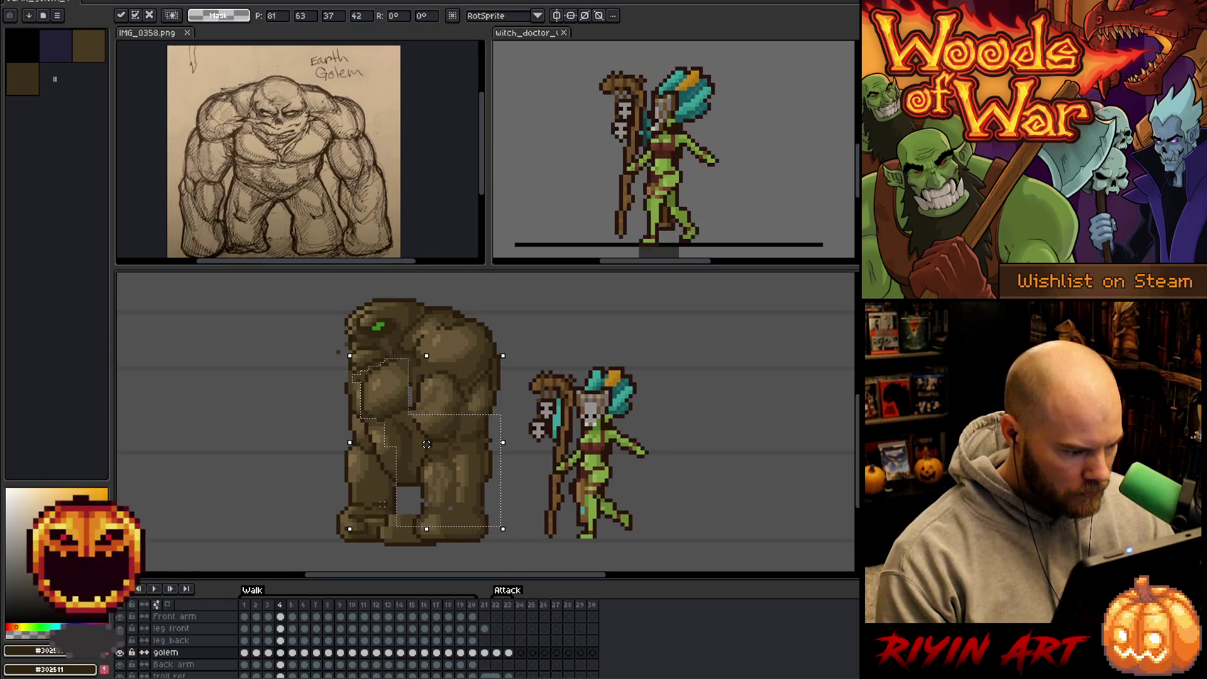
pyautogui.press('Escape')
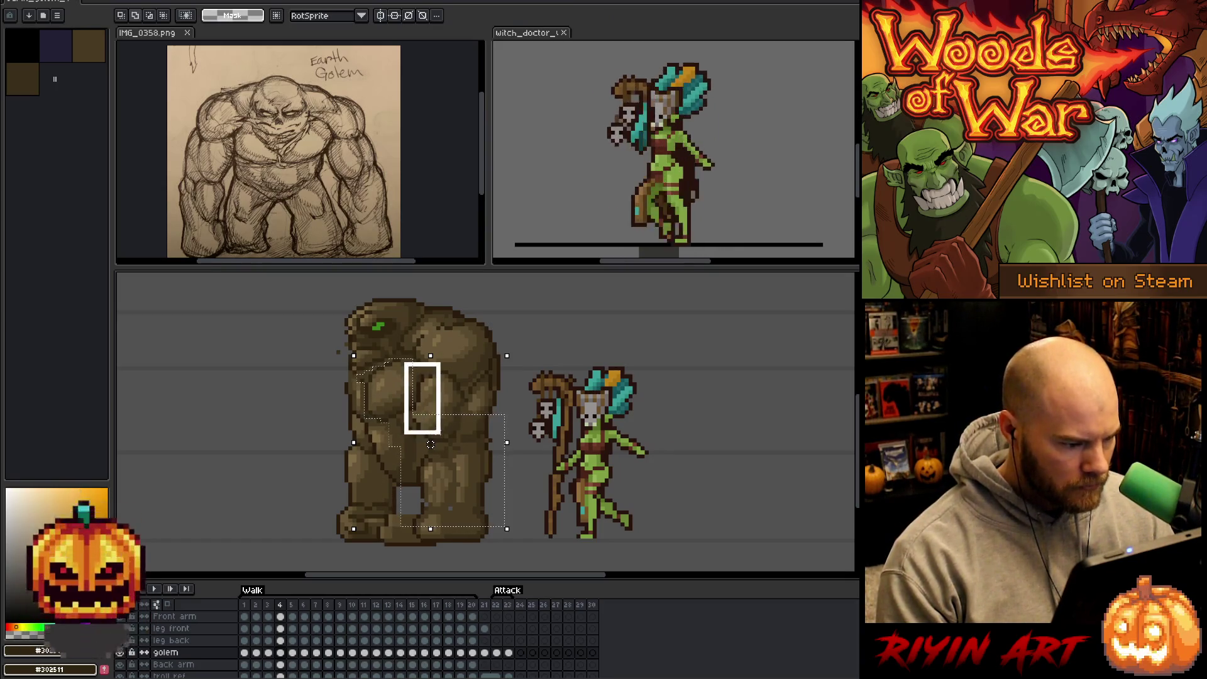
pyautogui.press('Left')
pyautogui.press('Return')
pyautogui.press('Return')
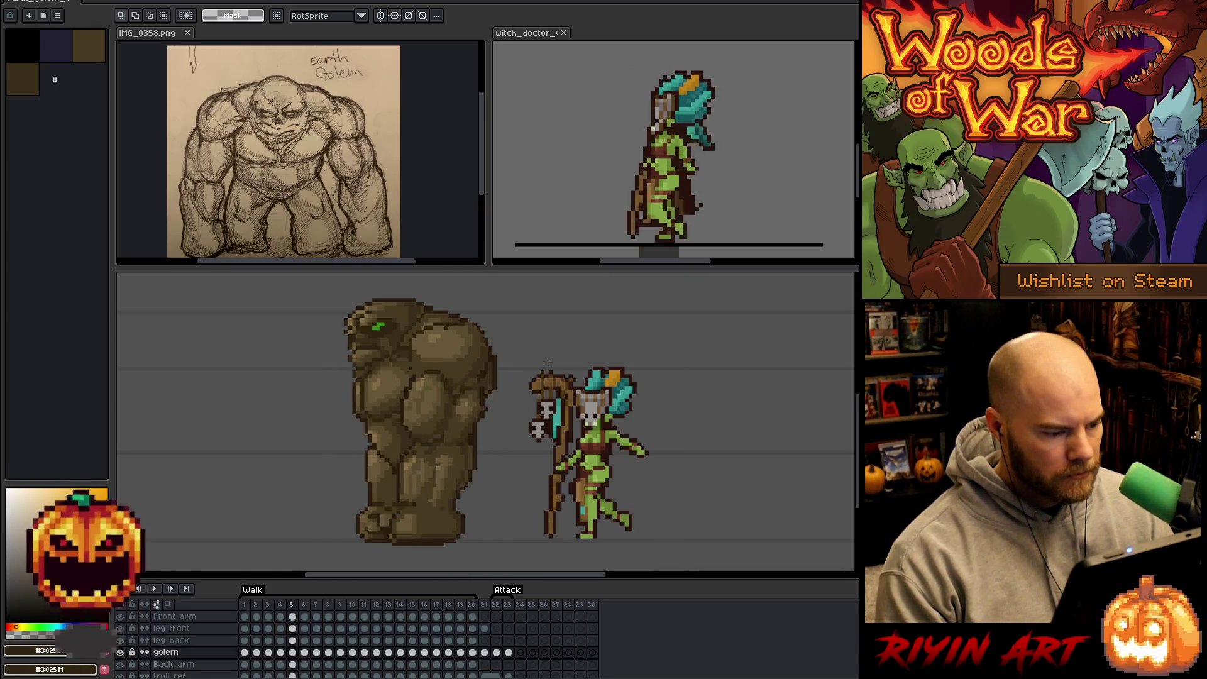
# Step to walk frame 5 and move a narrow strip of the front arm one pixel left.
pyautogui.press('Right')
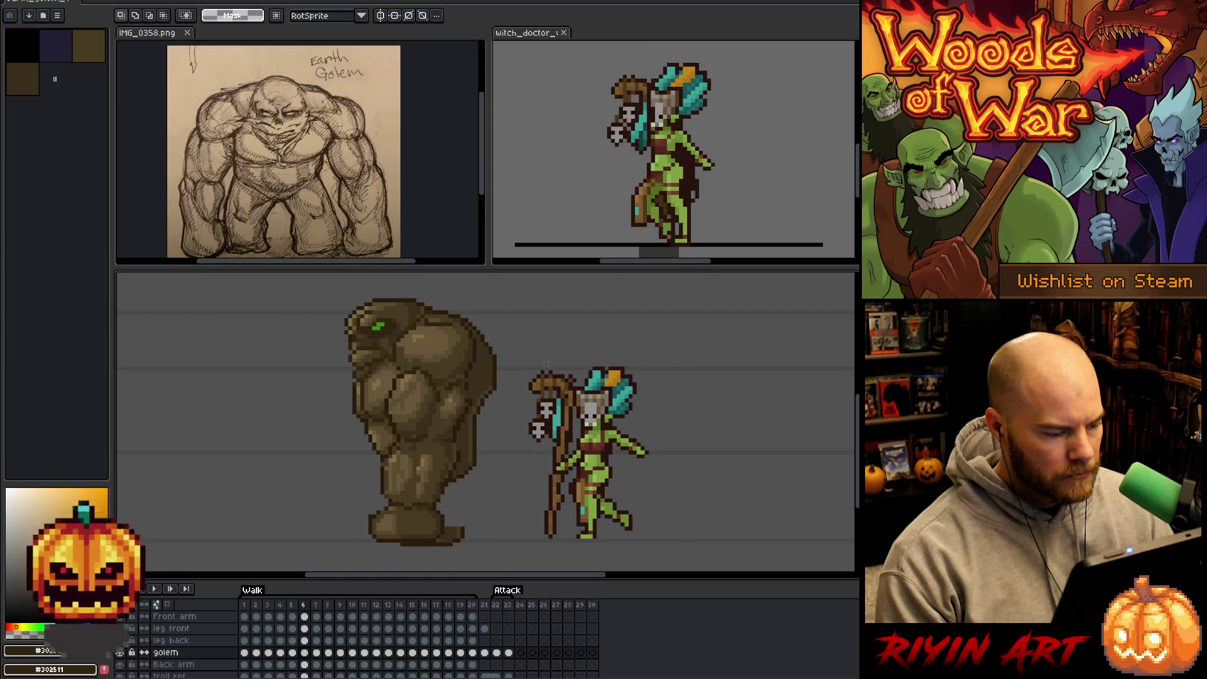
pyautogui.press('Left')
pyautogui.press('Left')
pyautogui.press('Left')
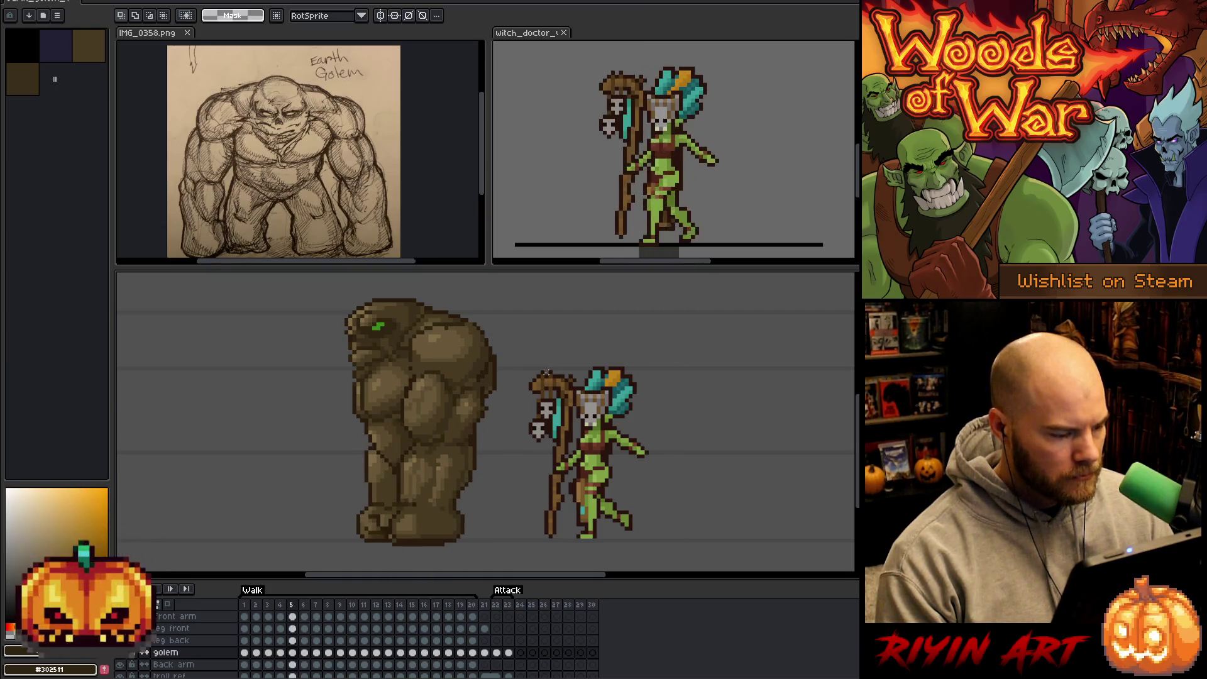
pyautogui.press('Right')
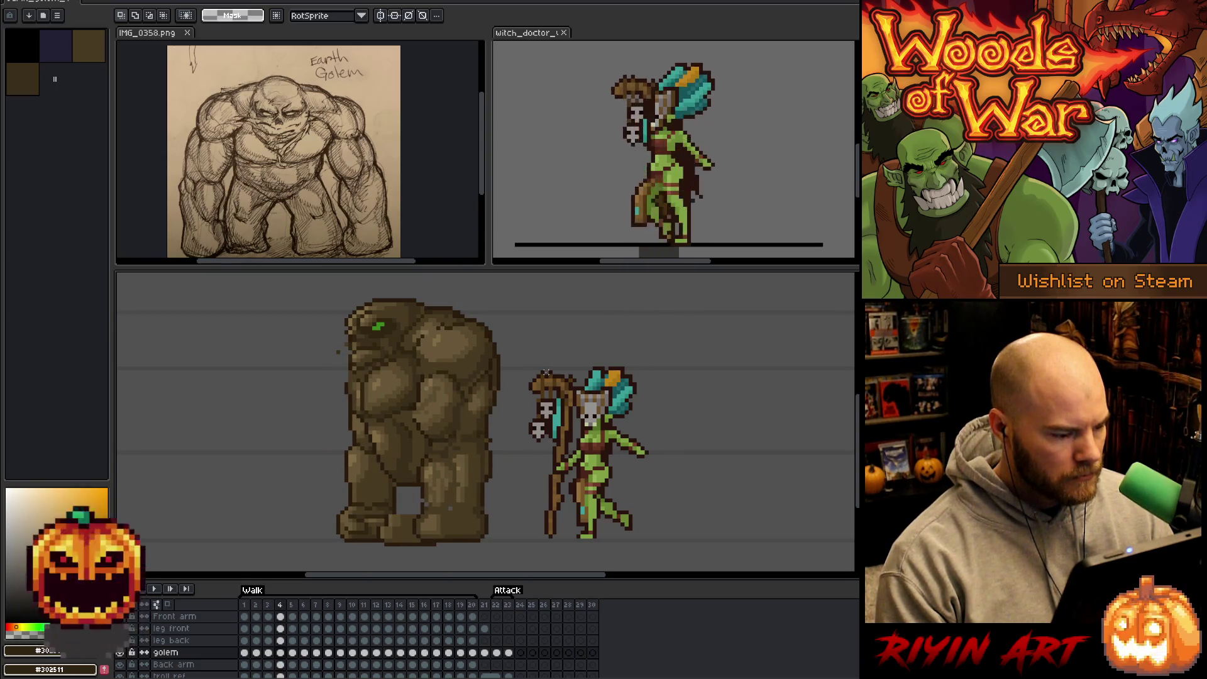
pyautogui.press('Right')
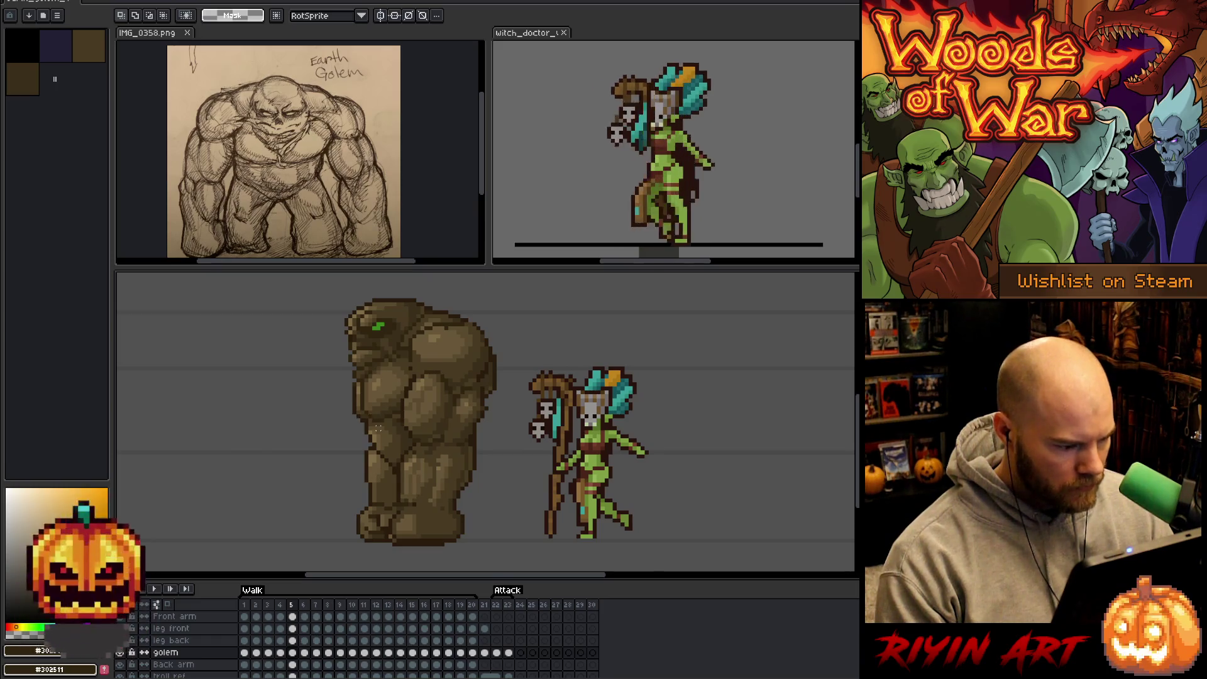
pyautogui.moveTo(377, 425); pyautogui.dragTo(375, 380)
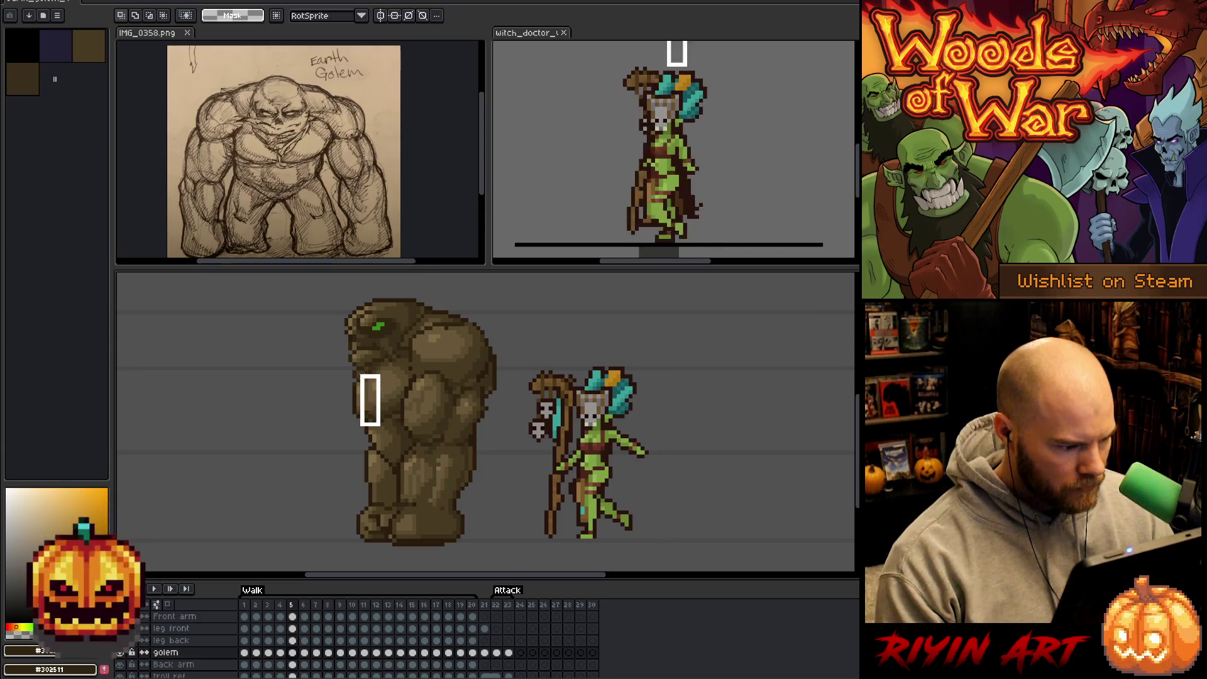
pyautogui.moveTo(362, 380); pyautogui.dragTo(360, 379)
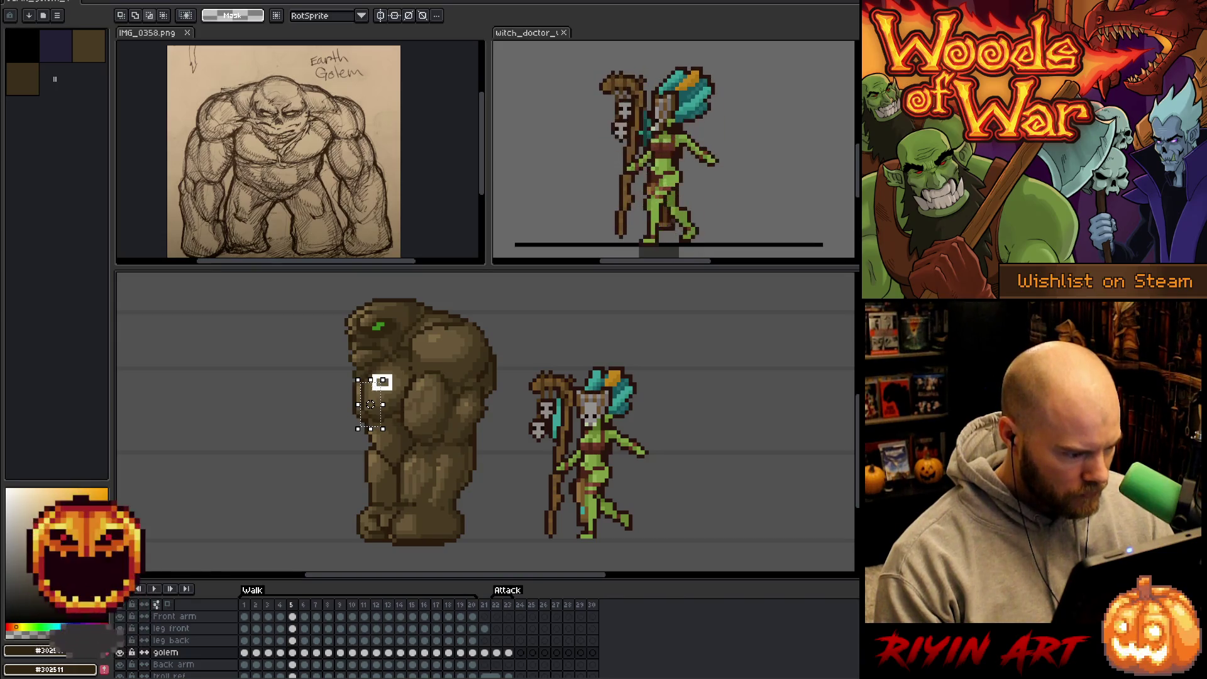
pyautogui.press('Left')
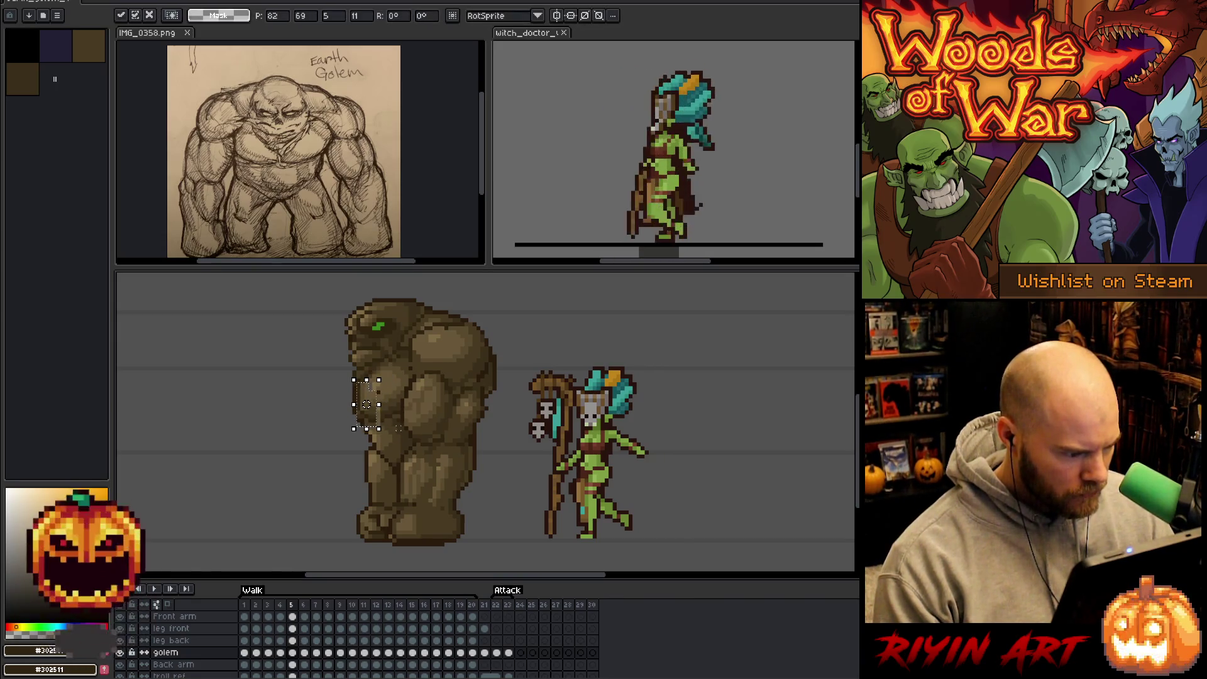
# Solo the golem layer and paint the pale arm streak with a brown sampled from its body.
pyautogui.scroll(1, 311, 417)
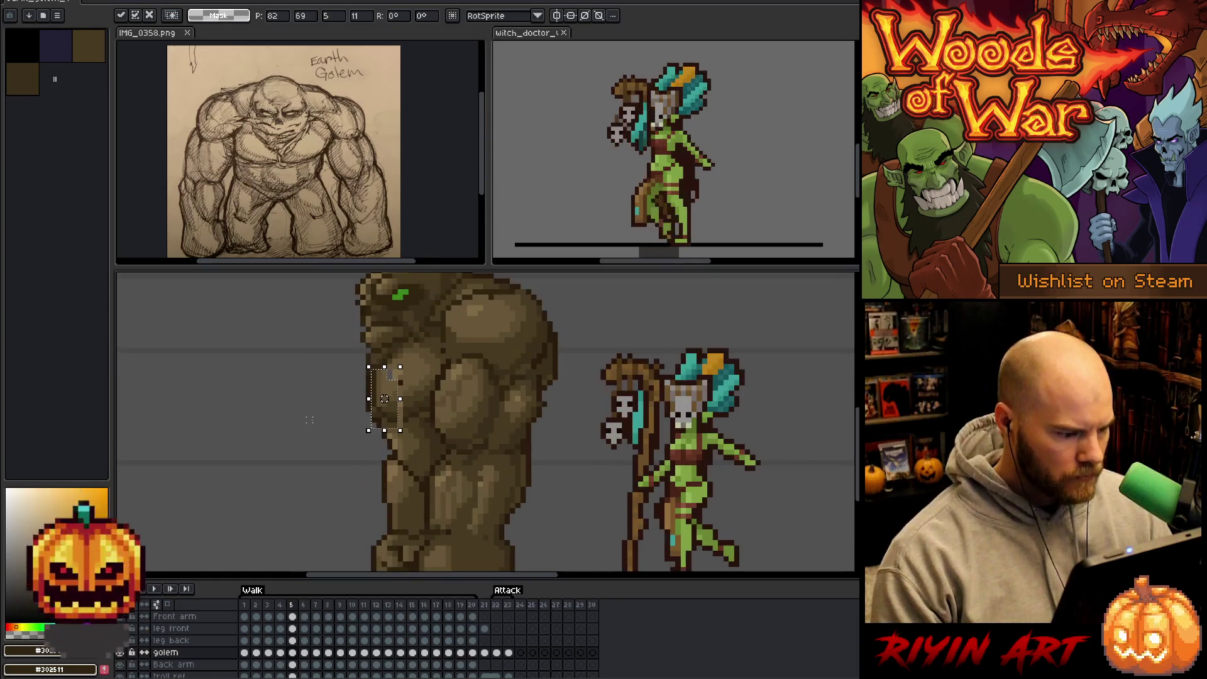
pyautogui.hotkey('ctrl', 'd')
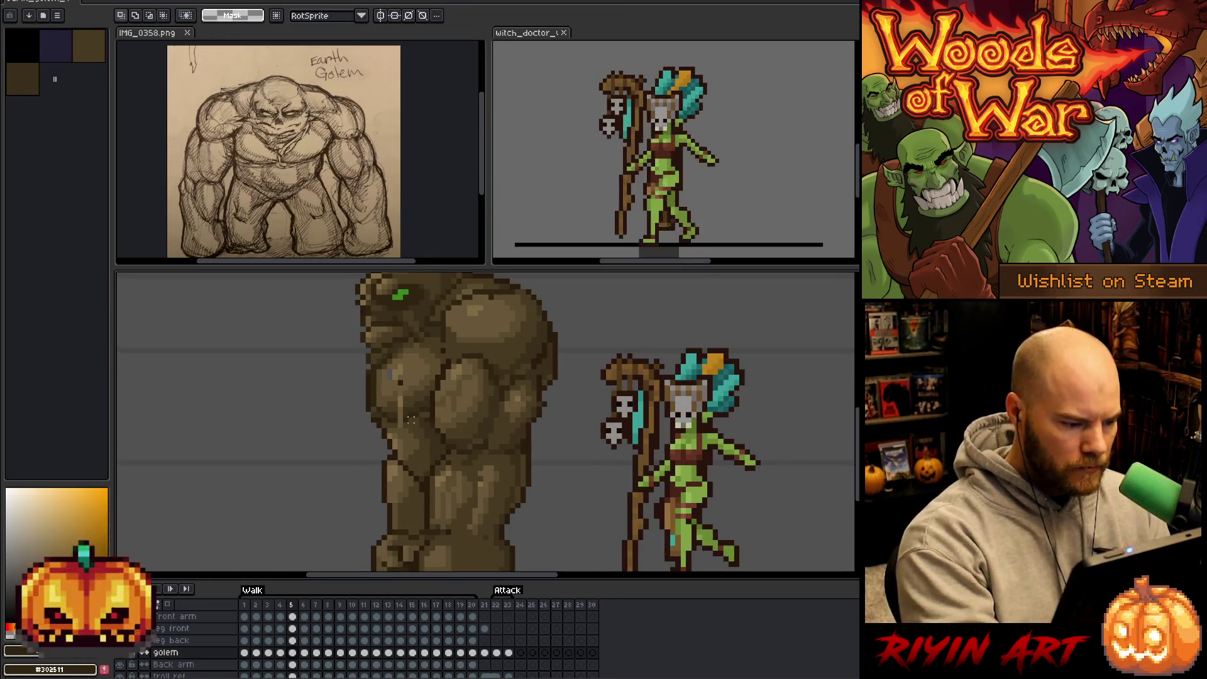
pyautogui.press('b')
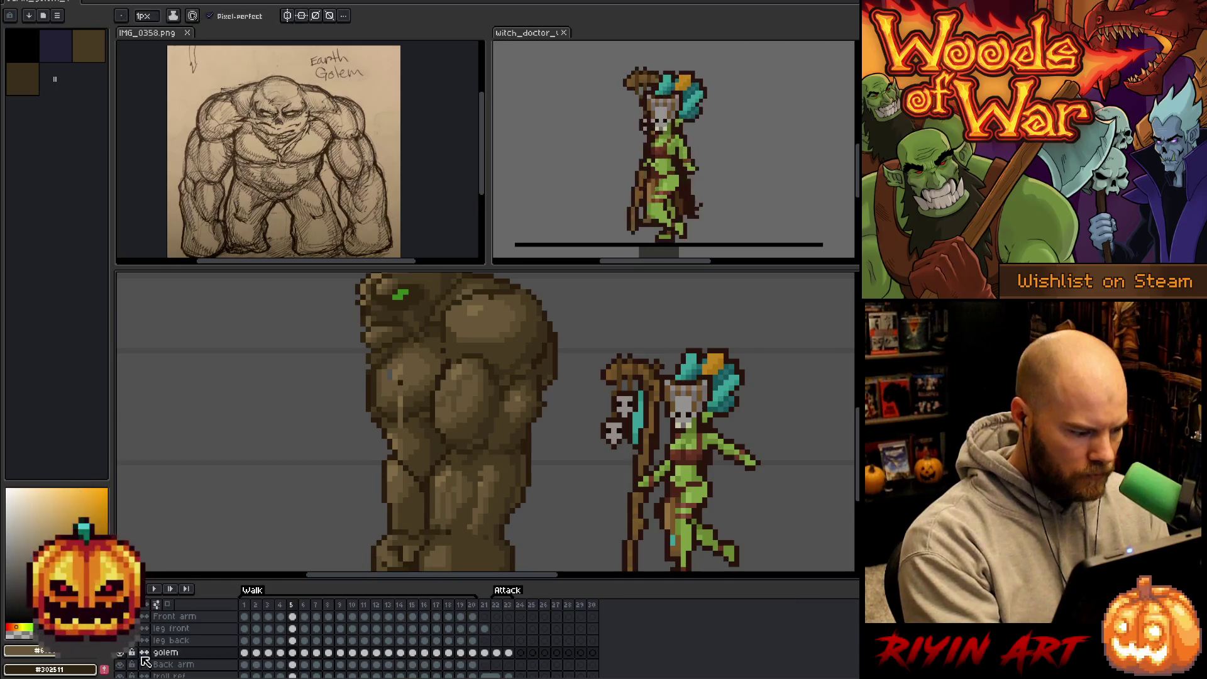
pyautogui.keyDown('alt'); pyautogui.click(121, 652); pyautogui.keyUp('alt')
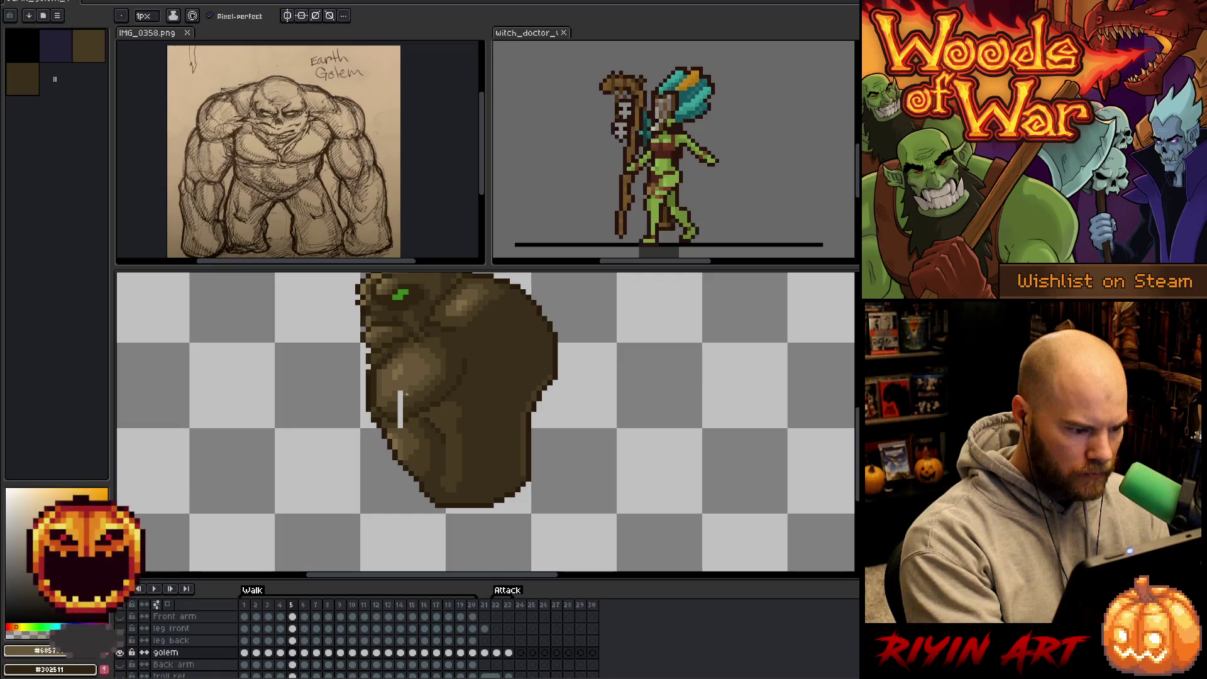
pyautogui.keyDown('alt'); pyautogui.click(400, 396); pyautogui.keyUp('alt')
pyautogui.click(400, 409)
pyautogui.keyDown('alt'); pyautogui.click(415, 393); pyautogui.keyUp('alt')
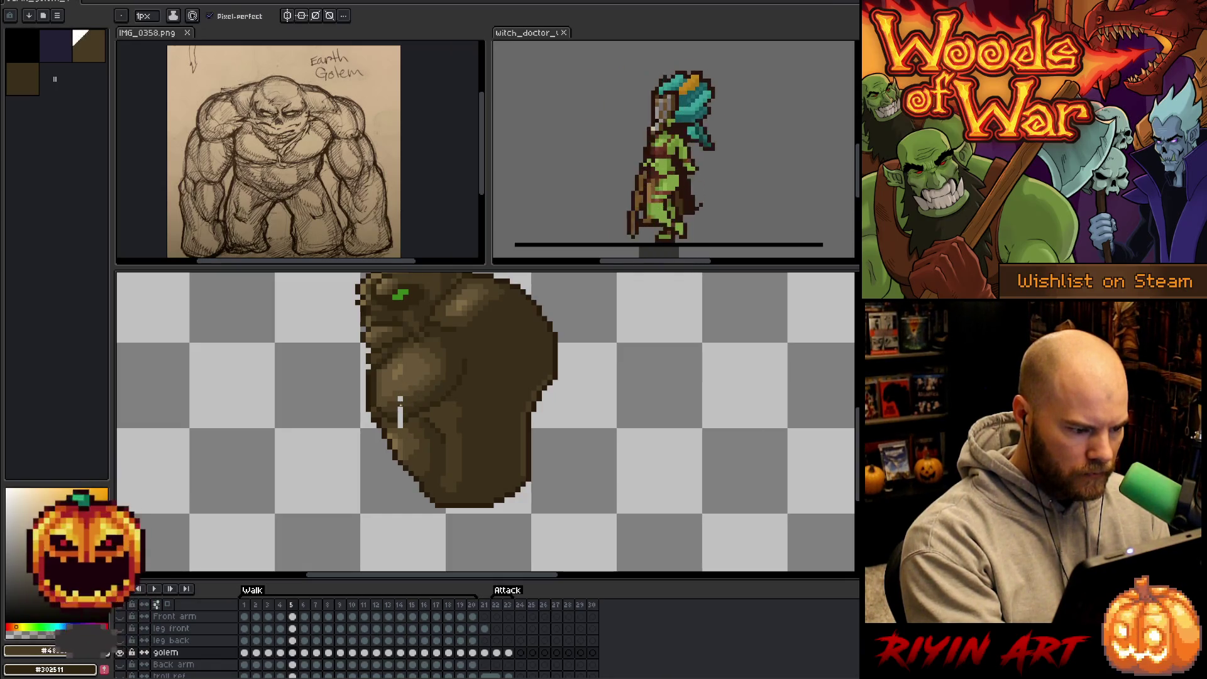
pyautogui.moveTo(400, 410)
pyautogui.mouseDown()
pyautogui.moveTo(400, 398)
pyautogui.moveTo(399, 426)
pyautogui.mouseUp()
pyautogui.keyDown('alt'); pyautogui.click(415, 395); pyautogui.keyUp('alt')
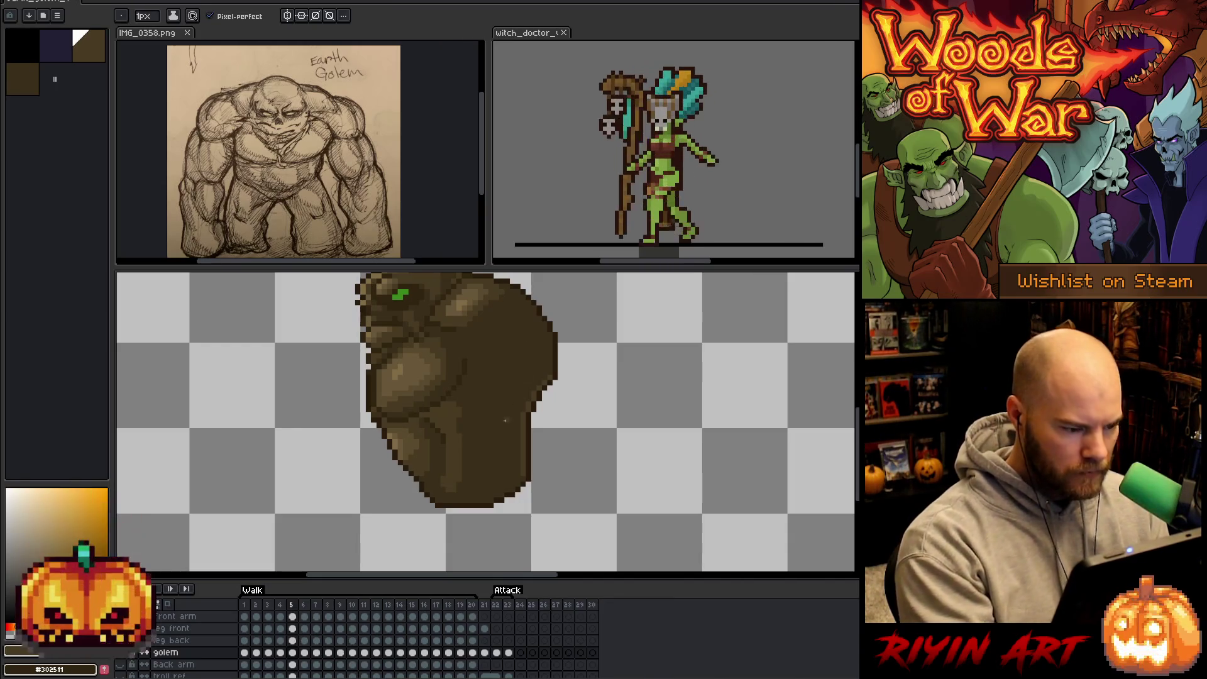
pyautogui.scroll(-1, 504, 421)
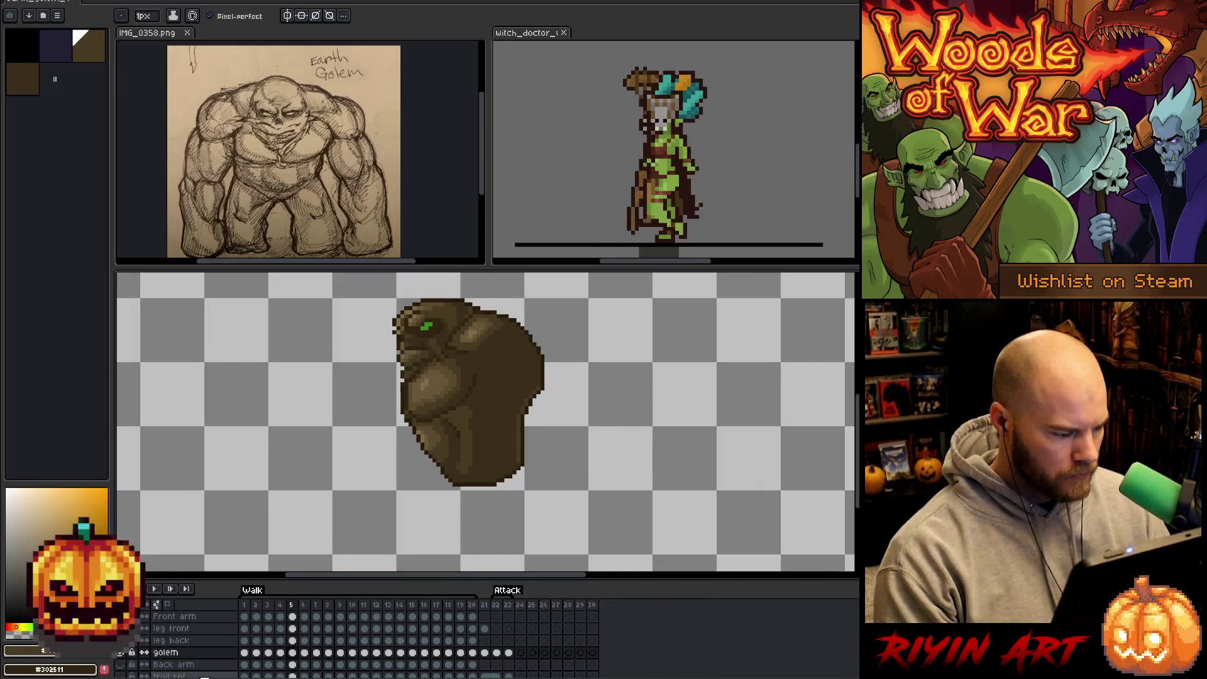
# Show all layers again and flip between frames 4 and 5 to compare, ending on frame 4.
pyautogui.click(126, 657)
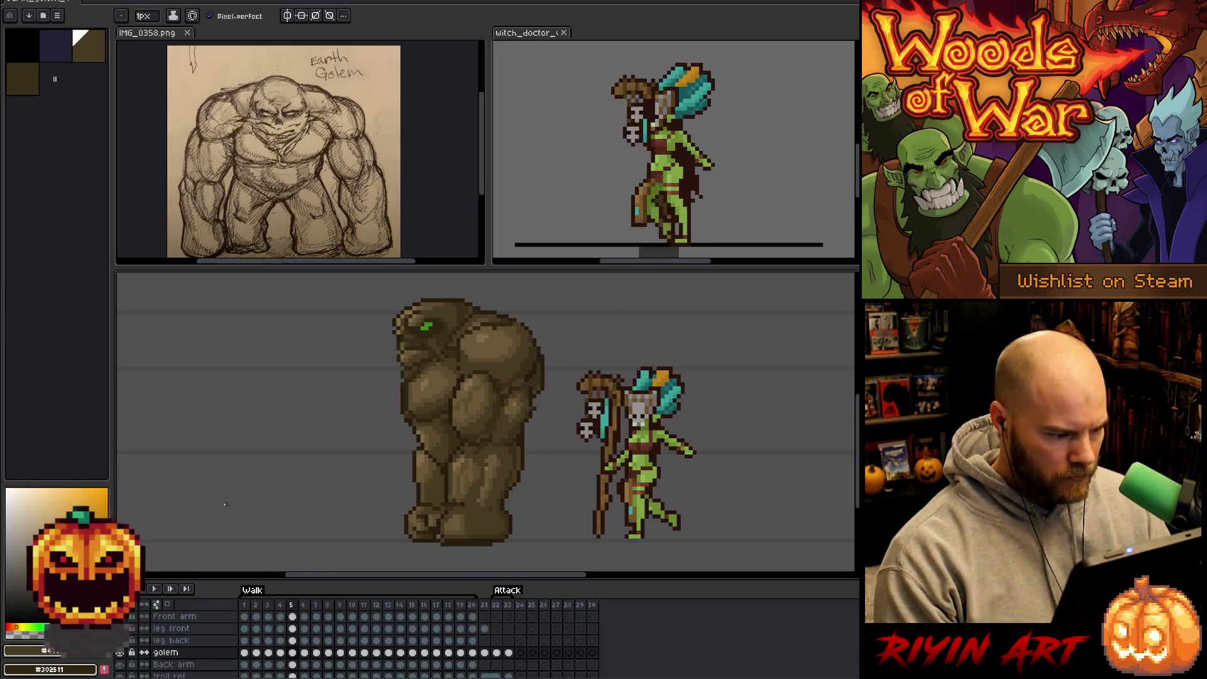
pyautogui.press('Left')
pyautogui.press('Right')
pyautogui.press('Left')
pyautogui.press('Right')
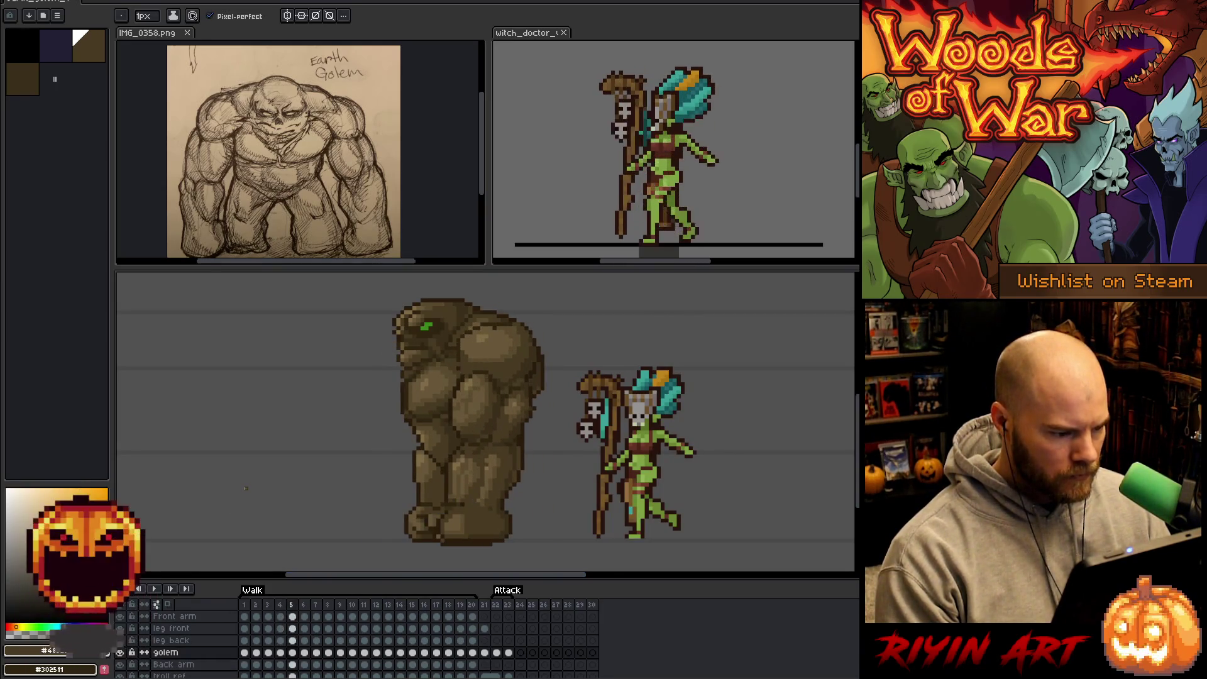
pyautogui.press('Left')
pyautogui.press('Right')
pyautogui.press('Left')
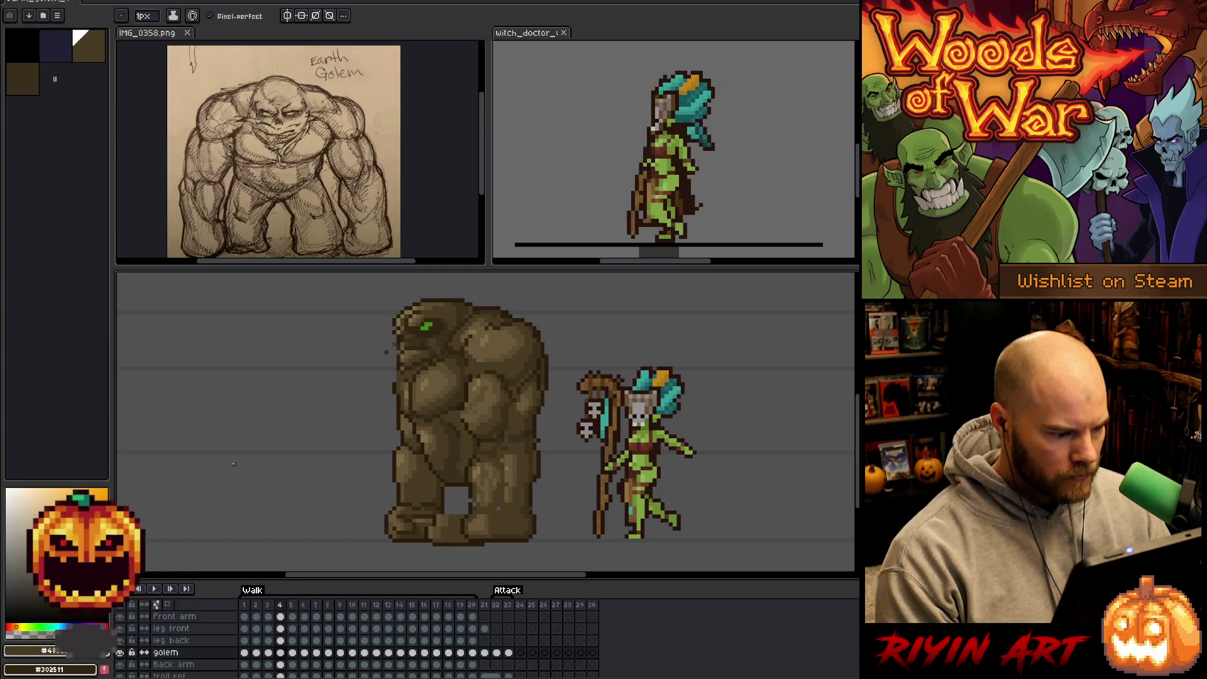
# On frame 6, select the golem's torso, try a one-pixel left nudge, undo it, and deselect.
pyautogui.press('Right')
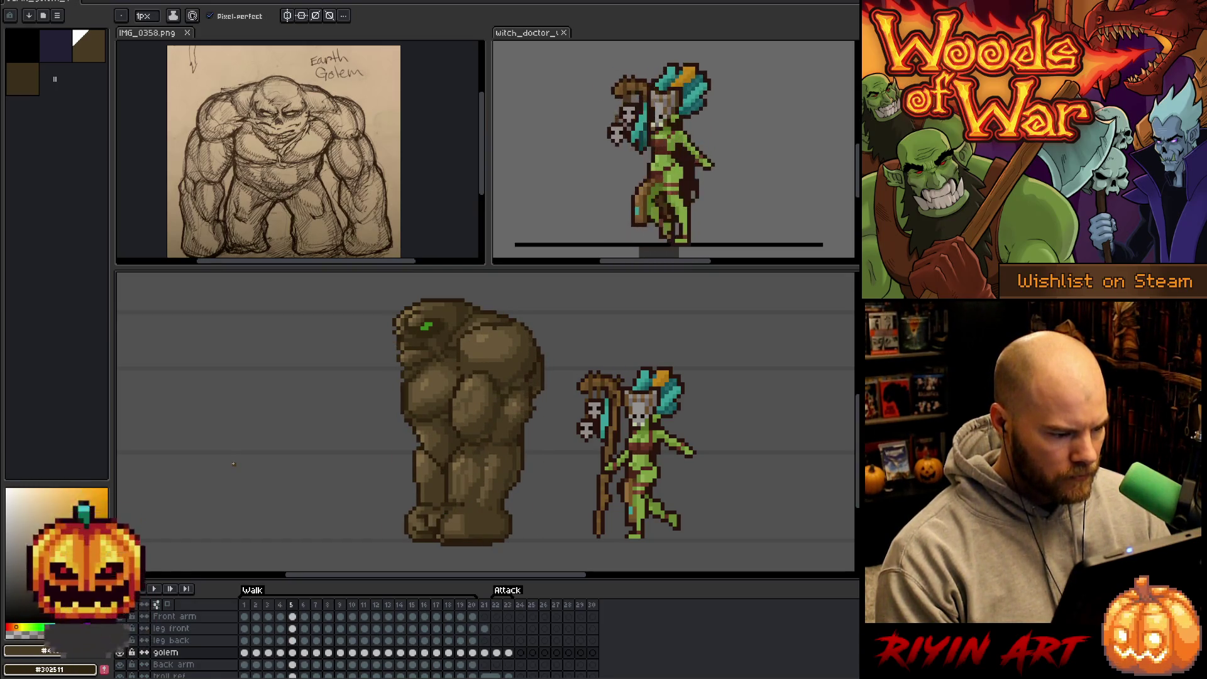
pyautogui.click(293, 653)
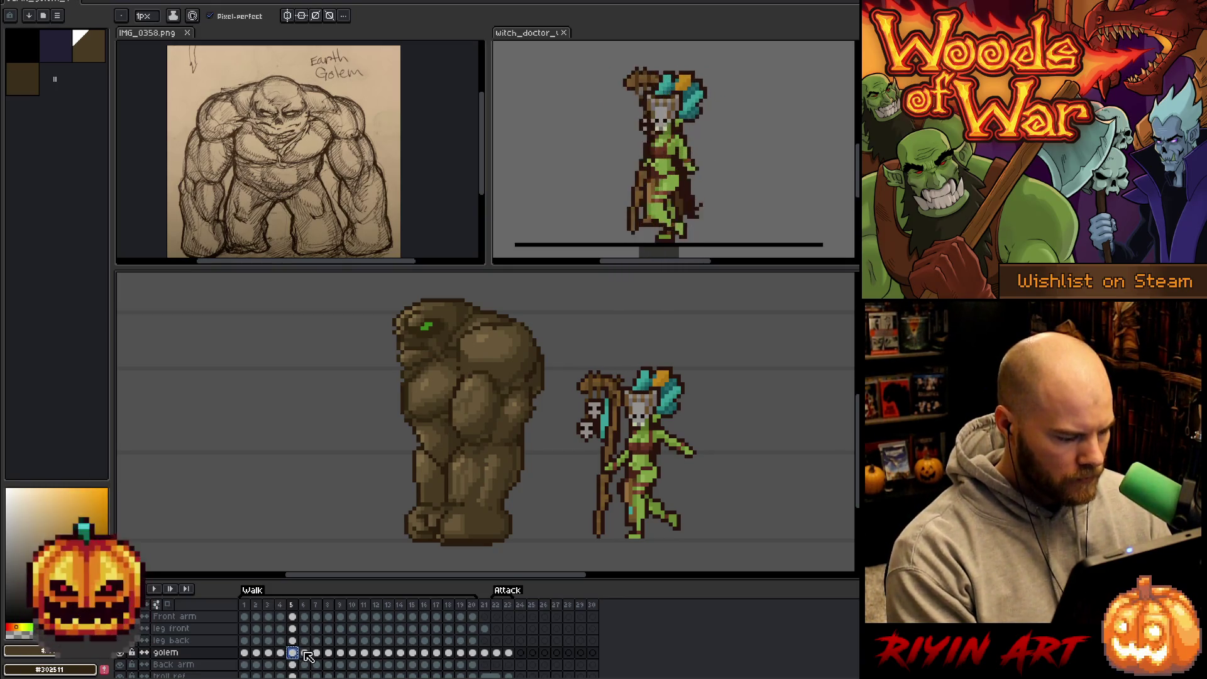
pyautogui.click(305, 653)
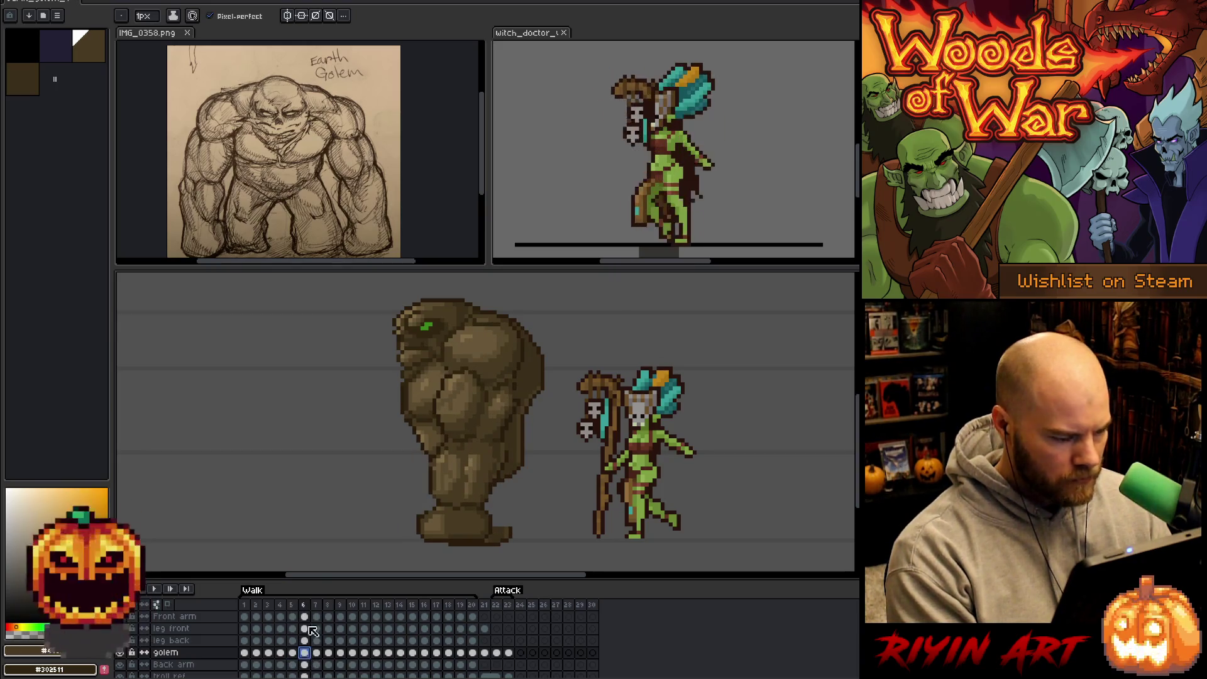
pyautogui.press('m')
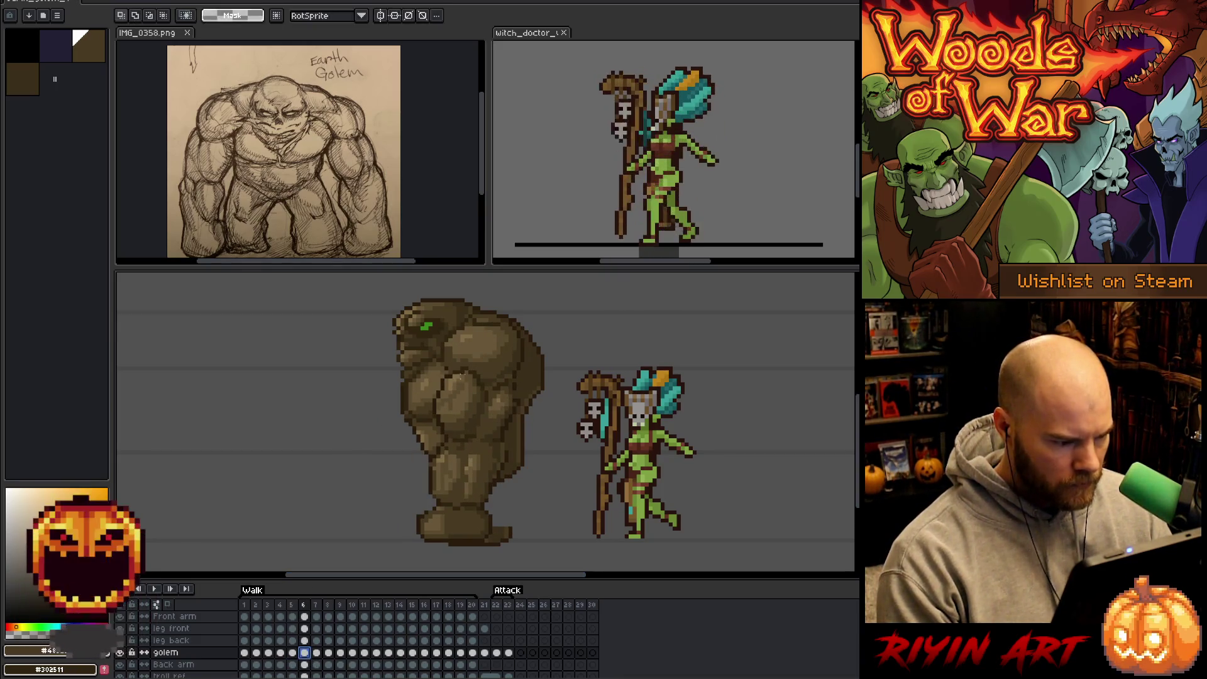
pyautogui.moveTo(501, 353)
pyautogui.mouseDown()
pyautogui.moveTo(431, 425)
pyautogui.moveTo(386, 445)
pyautogui.mouseUp()
pyautogui.moveTo(503, 368); pyautogui.dragTo(386, 445)
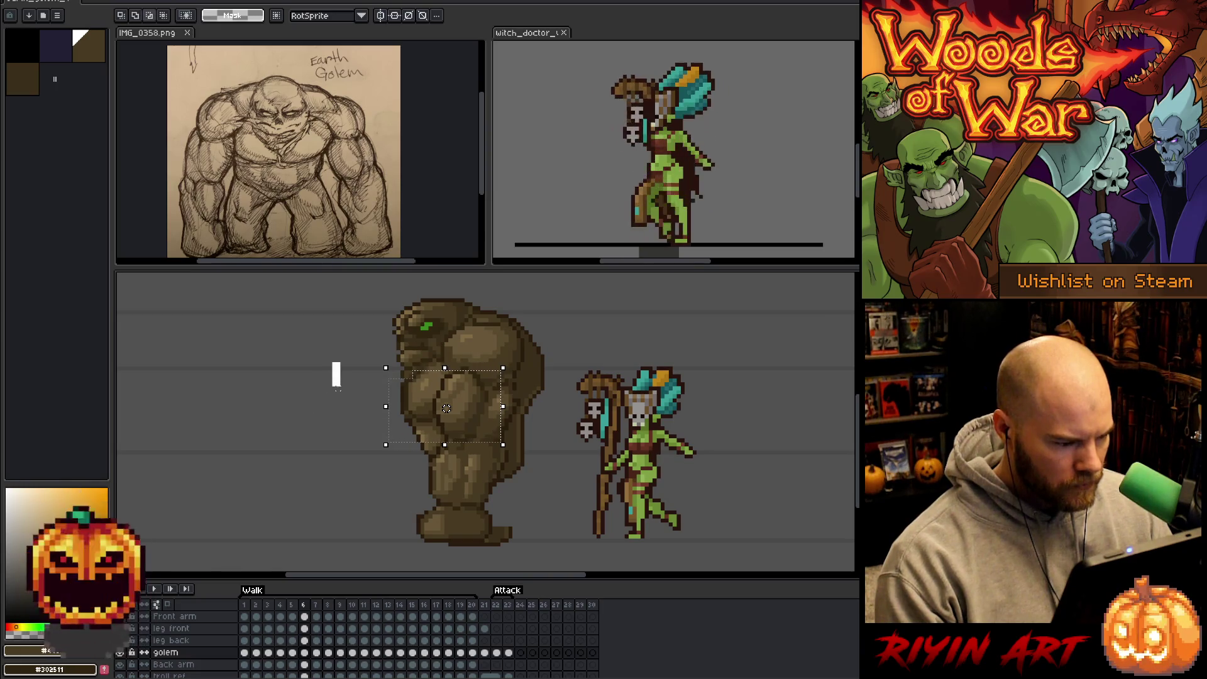
pyautogui.moveTo(370, 462); pyautogui.dragTo(404, 382)
pyautogui.press('Left')
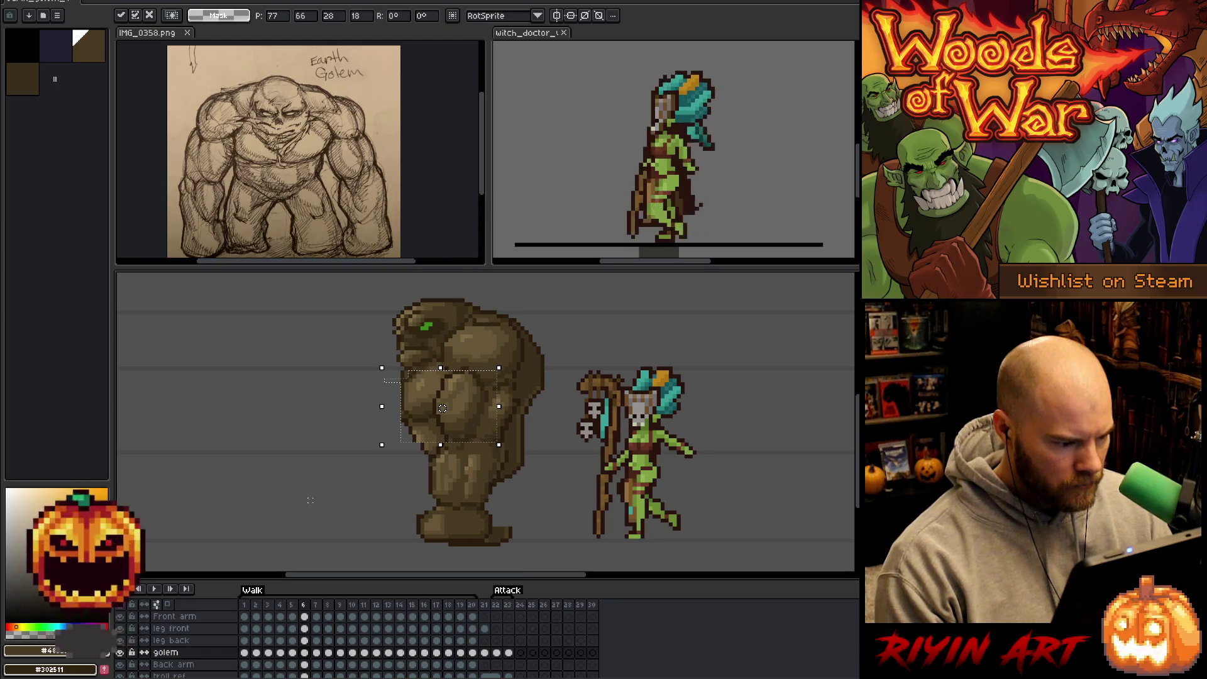
pyautogui.hotkey('ctrl', 'z')
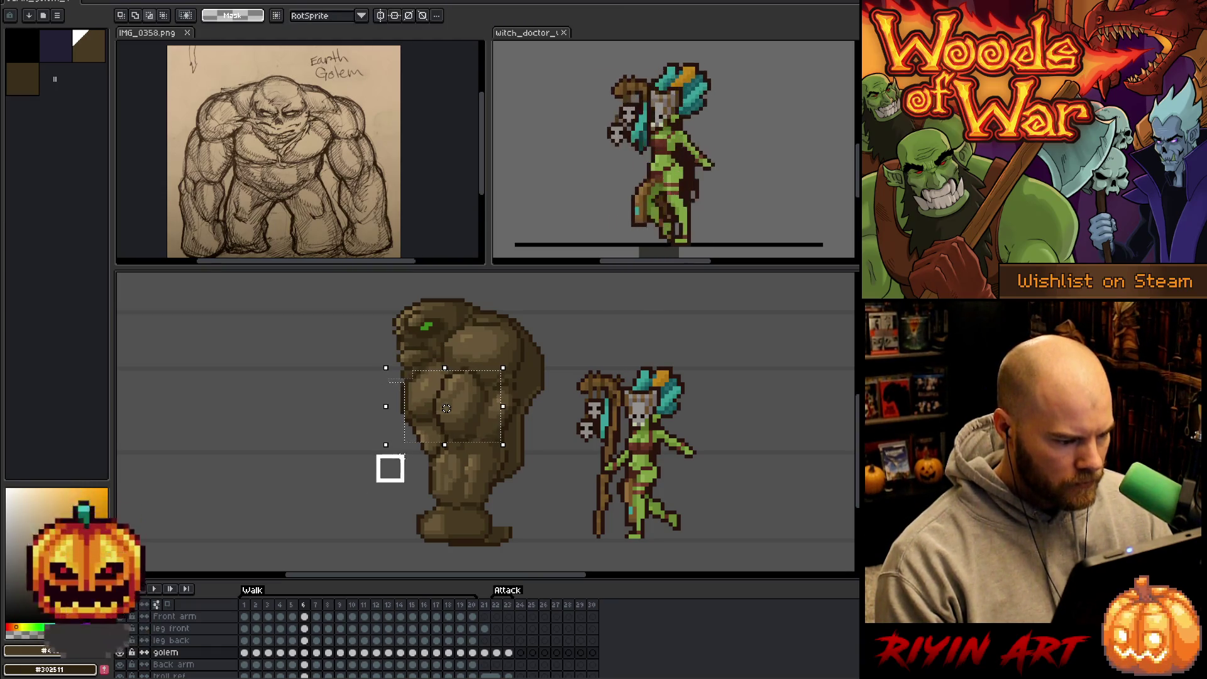
pyautogui.moveTo(424, 431); pyautogui.dragTo(554, 422)
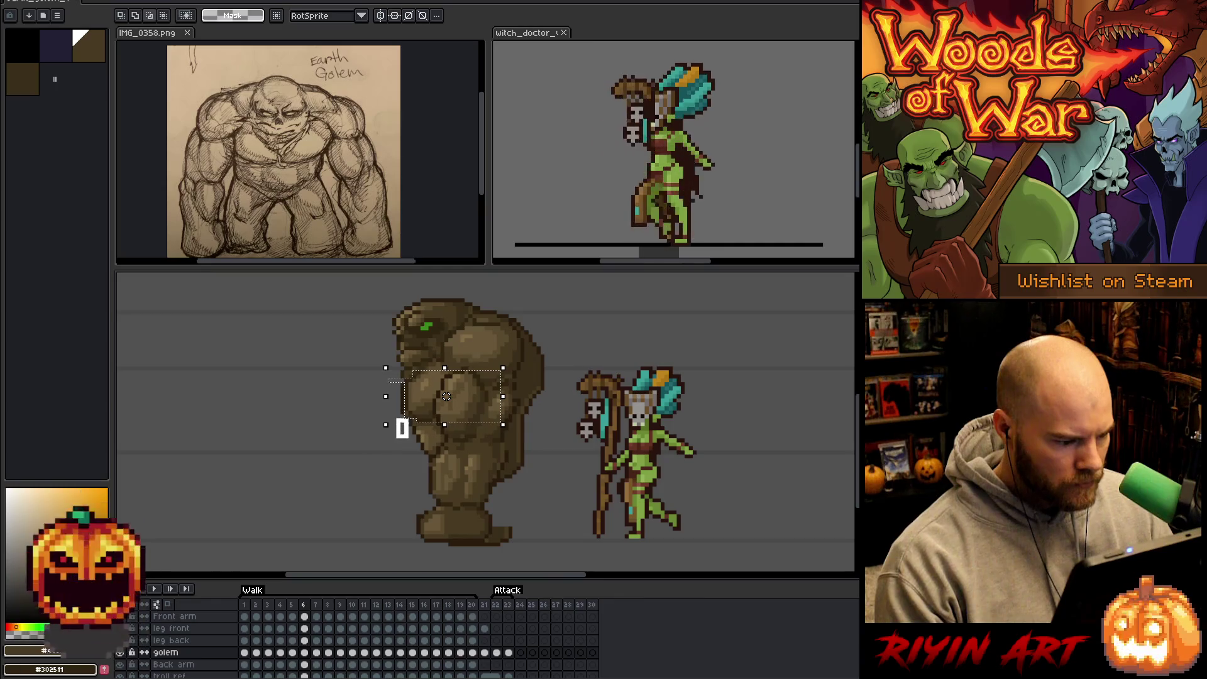
pyautogui.hotkey('ctrl', 'd')
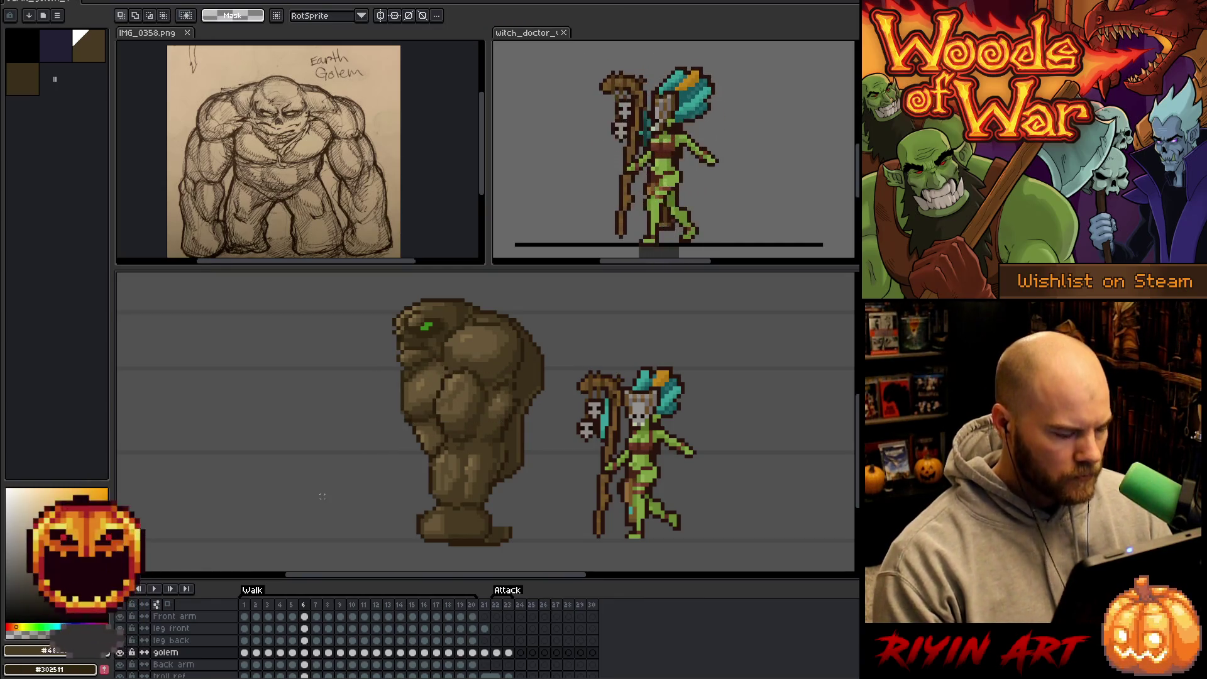
# Touch up the golem with browns sampled from its body and the eraser, and save the sprite.
pyautogui.press('b')
pyautogui.keyDown('alt'); pyautogui.click(409, 366); pyautogui.keyUp('alt')
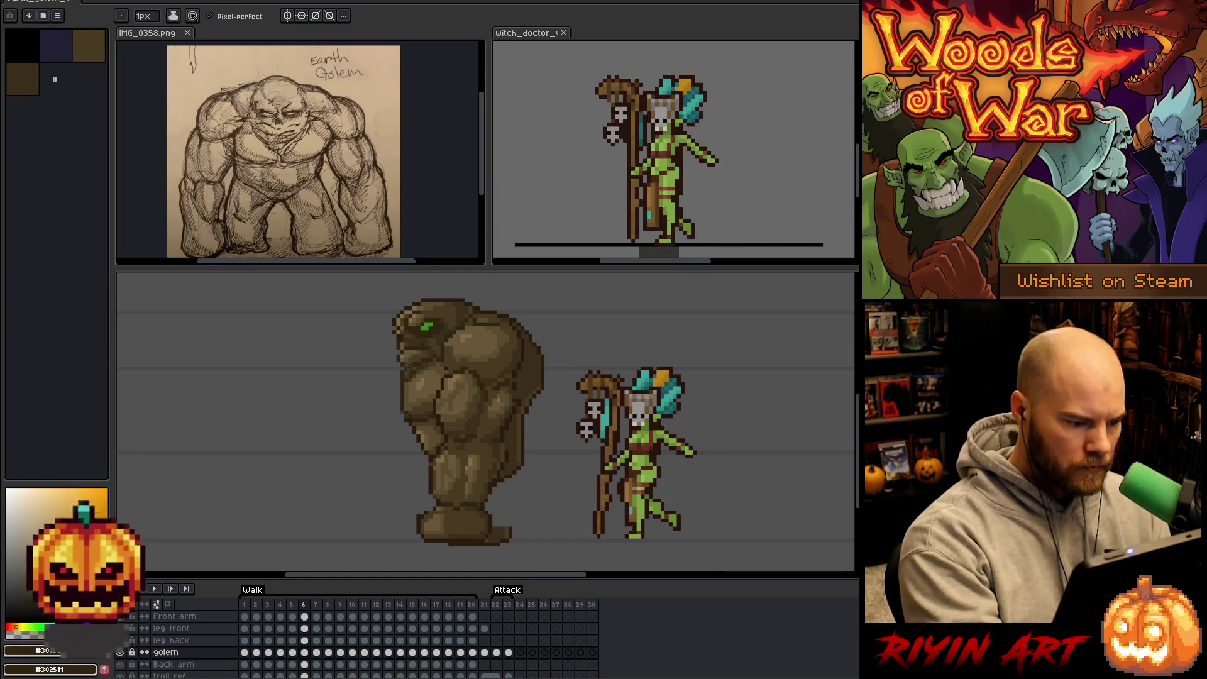
pyautogui.press('e')
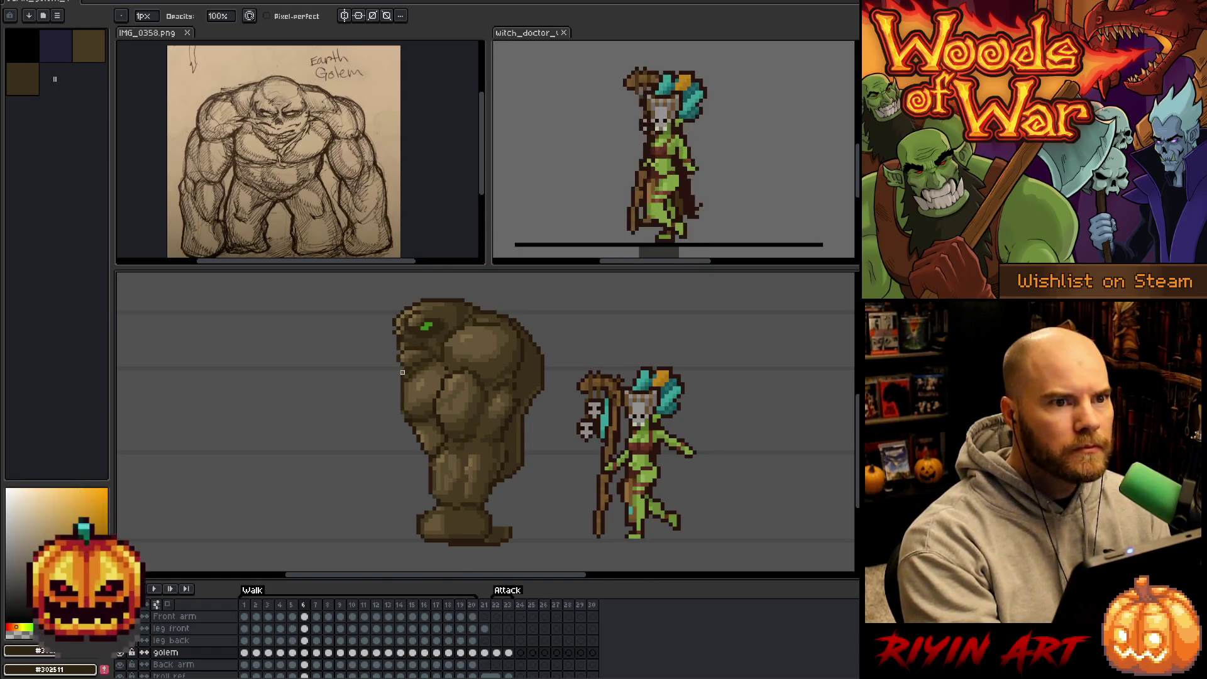
pyautogui.hotkey('ctrl', 's')
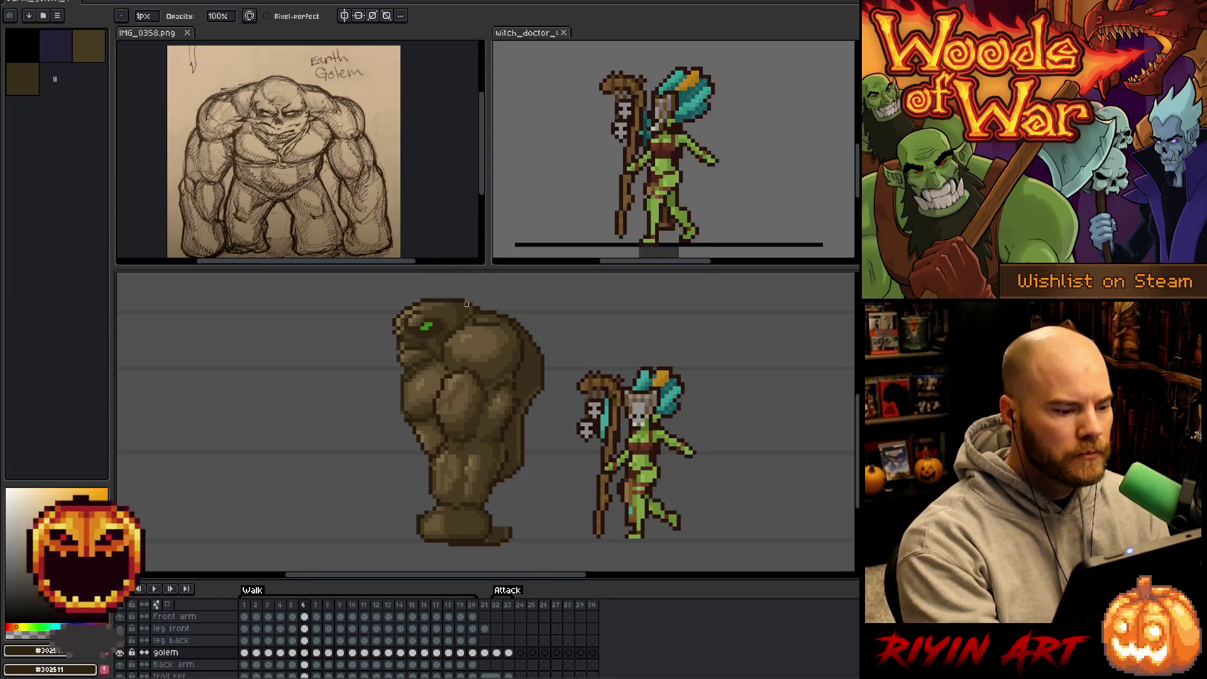
pyautogui.press('b')
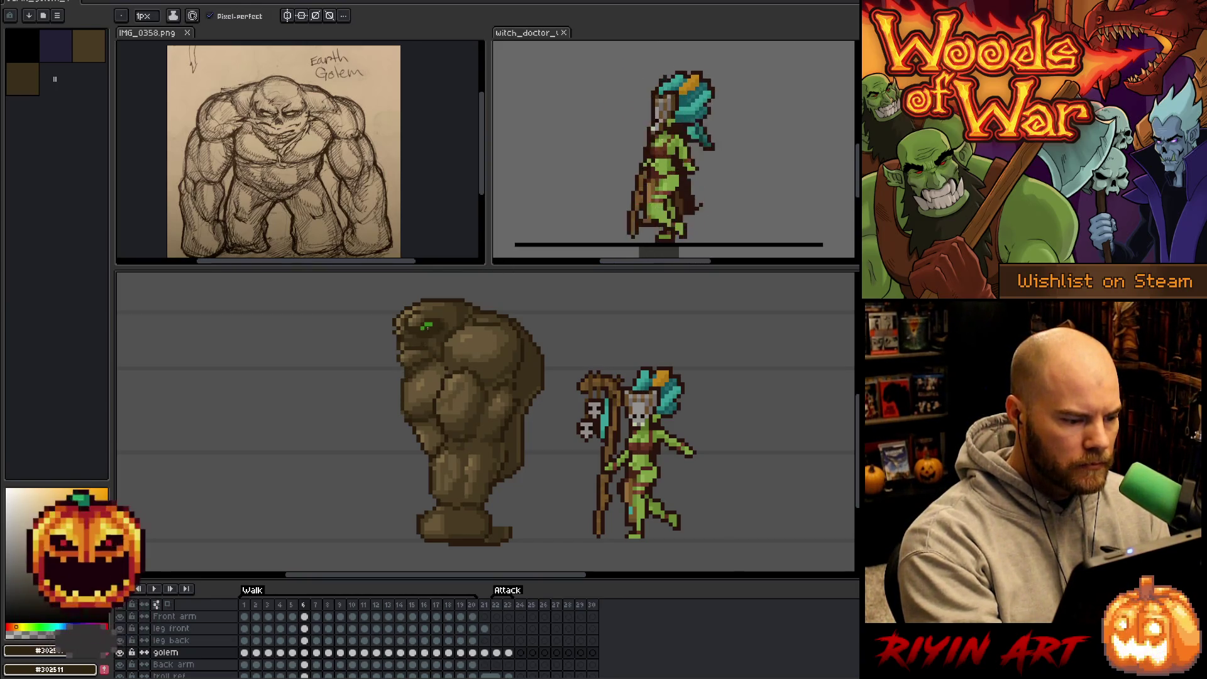
pyautogui.press('e')
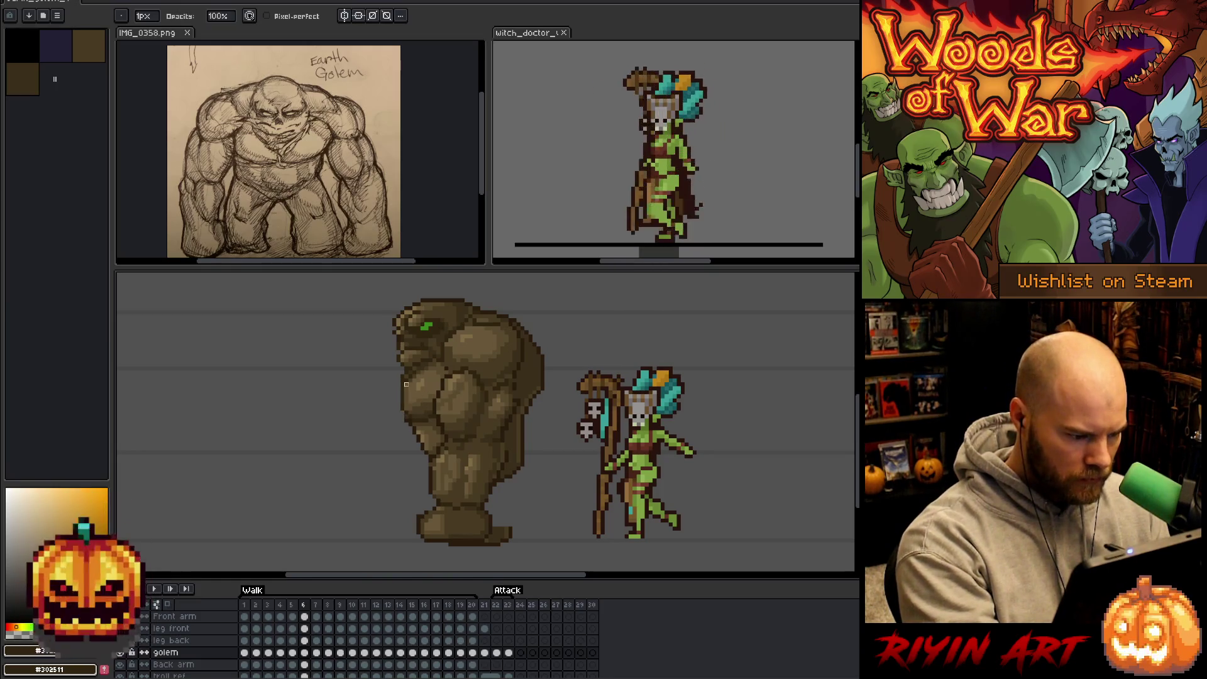
pyautogui.press('b')
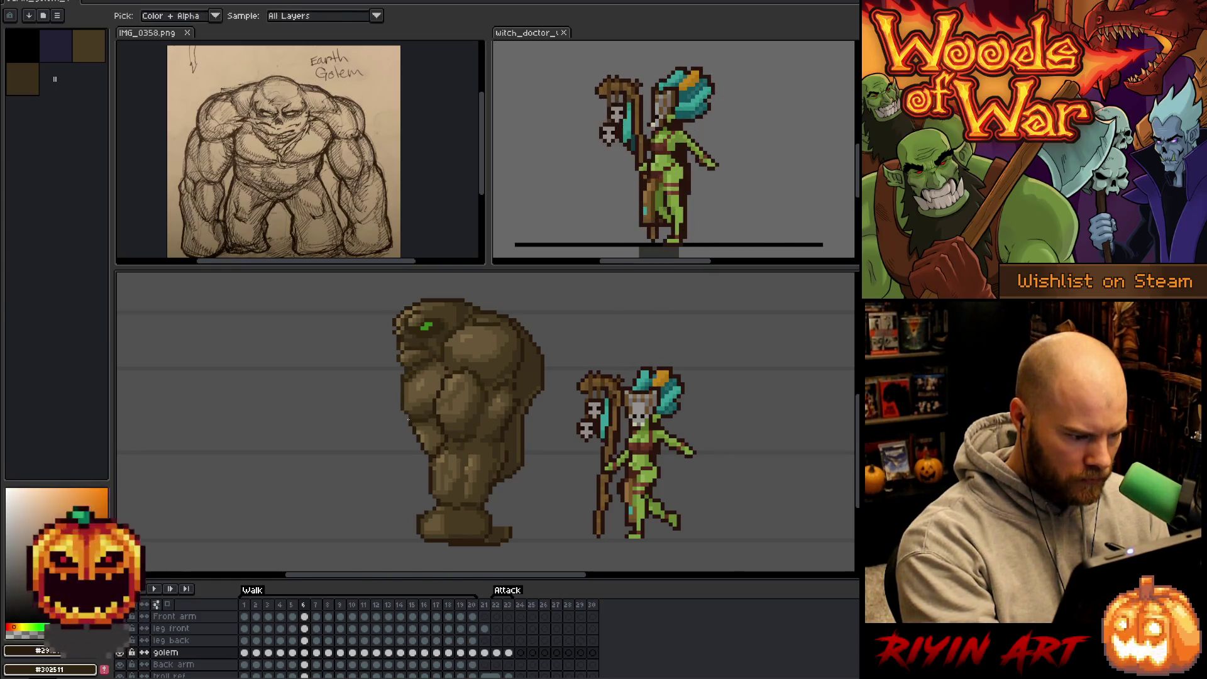
pyautogui.keyDown('alt'); pyautogui.click(410, 402); pyautogui.keyUp('alt')
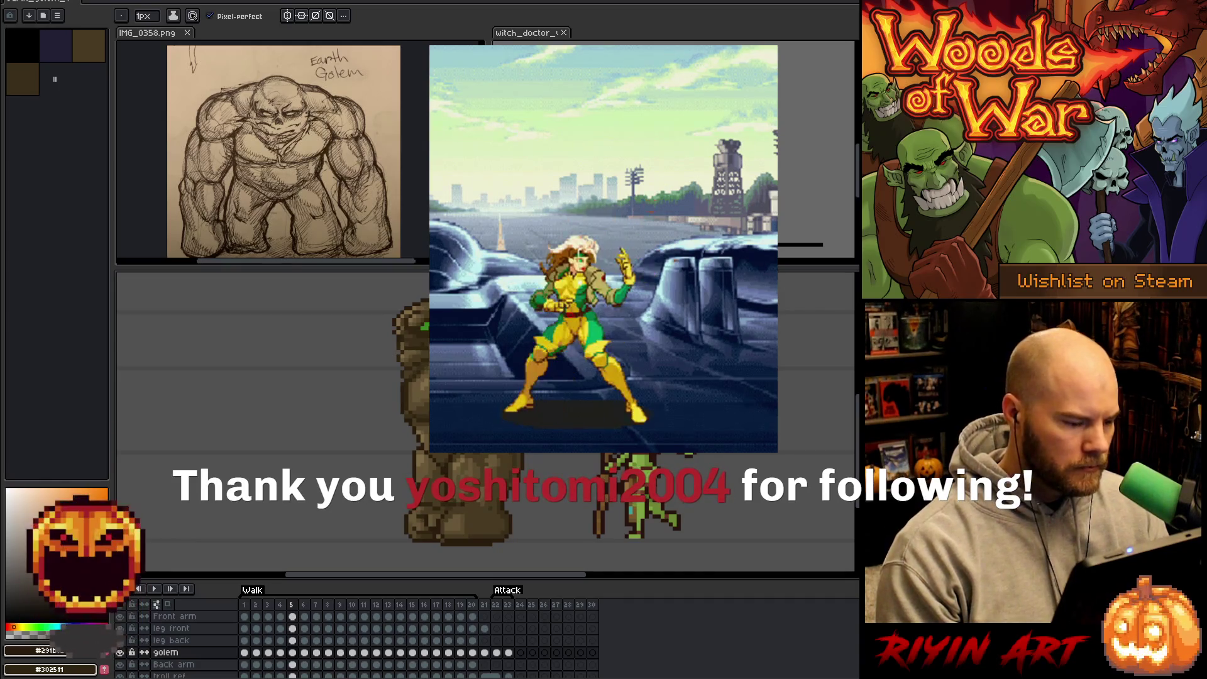
pyautogui.keyDown('alt'); pyautogui.click(411, 303); pyautogui.keyUp('alt')
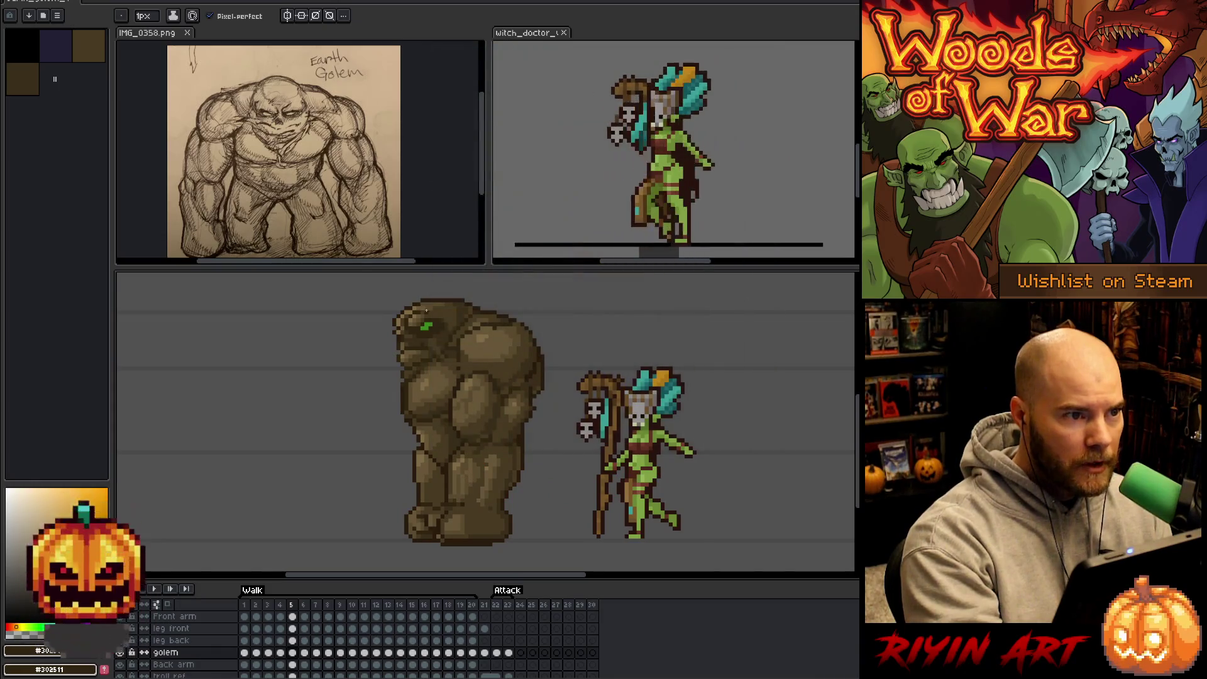
# Compare leg poses on frames 5 and 6, then check frame 3 and settle on frame 4.
pyautogui.press('Right')
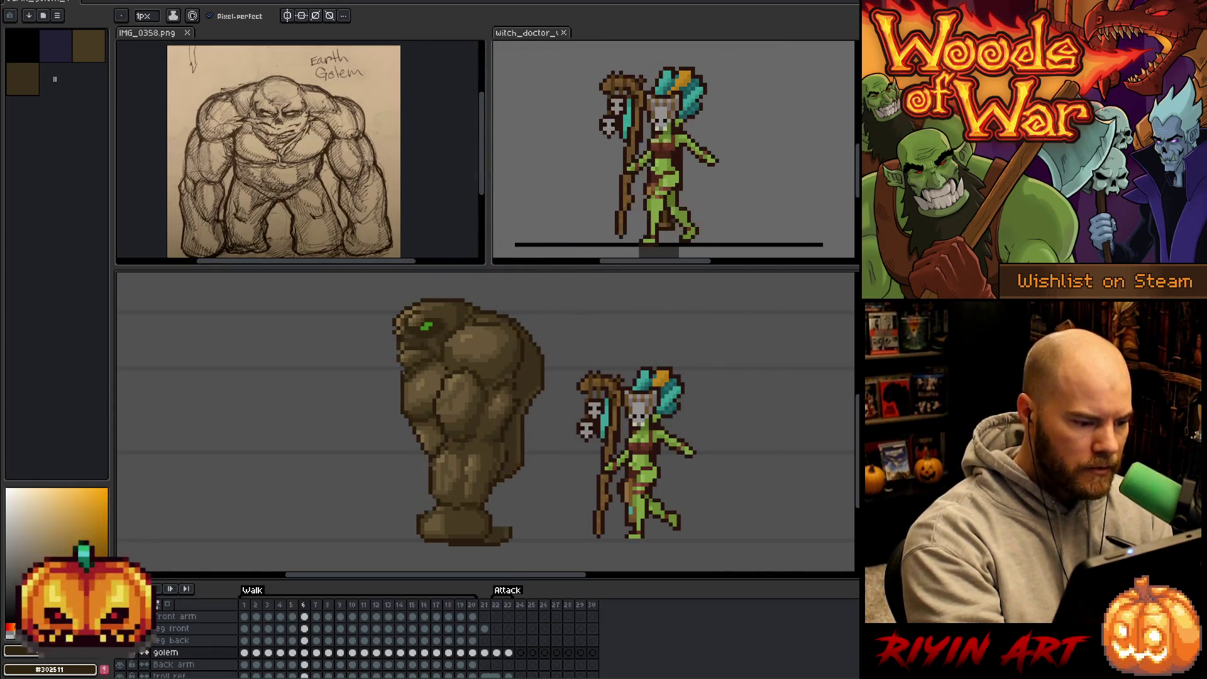
pyautogui.press('Left')
pyautogui.press('Right')
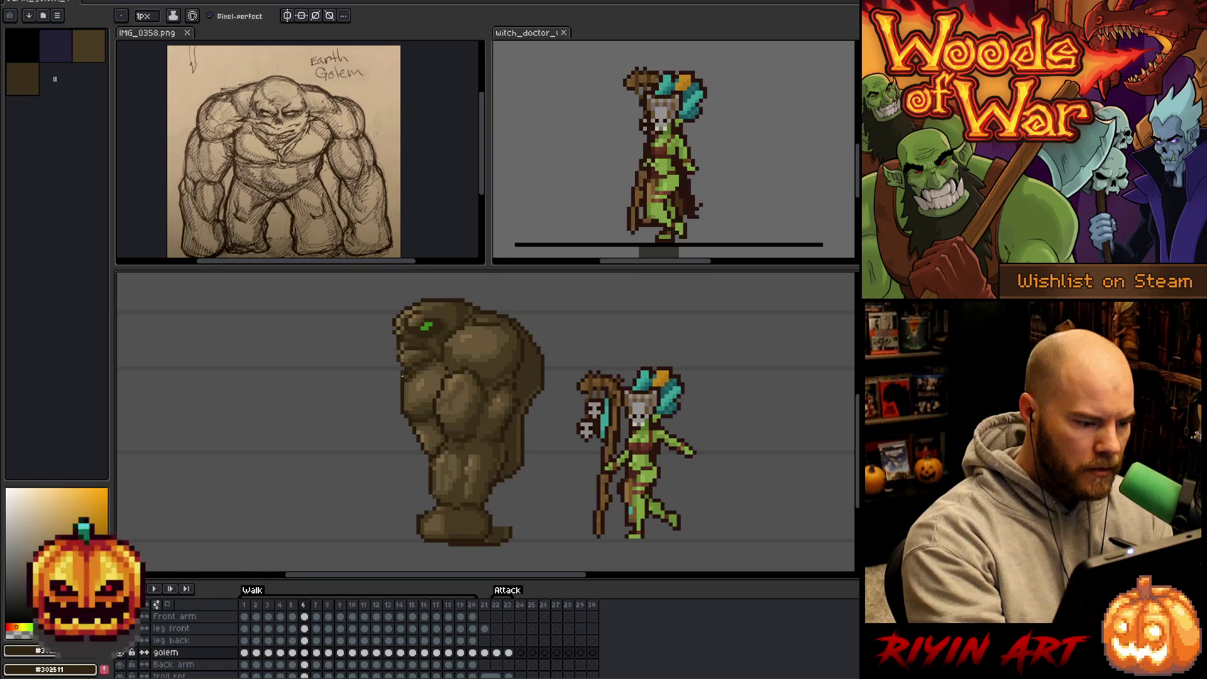
pyautogui.keyDown('alt'); pyautogui.click(415, 334); pyautogui.keyUp('alt')
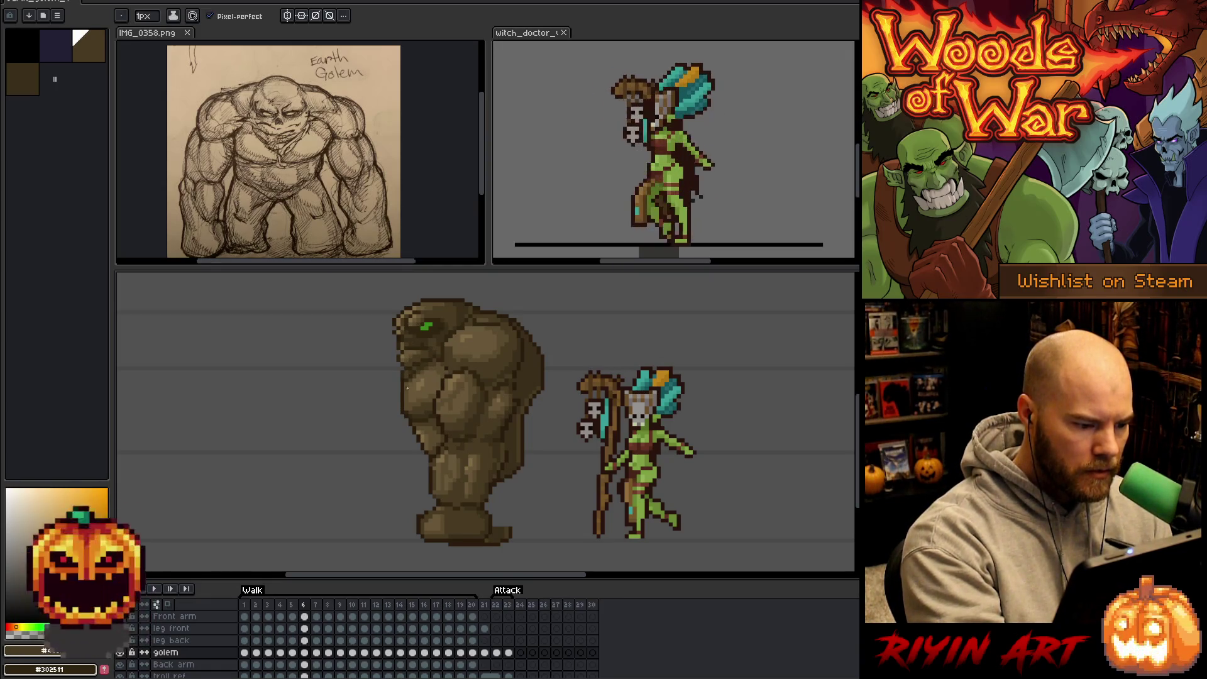
pyautogui.press('b')
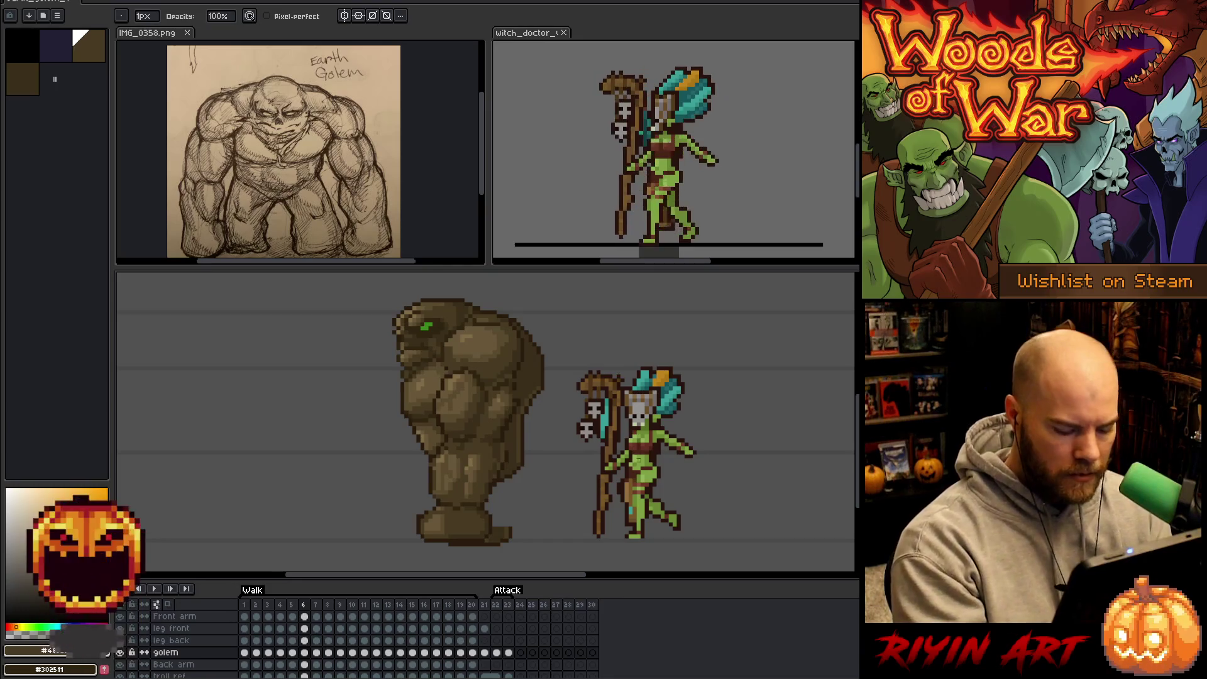
pyautogui.press('Left')
pyautogui.press('Left')
pyautogui.press('Right')
pyautogui.press('Left')
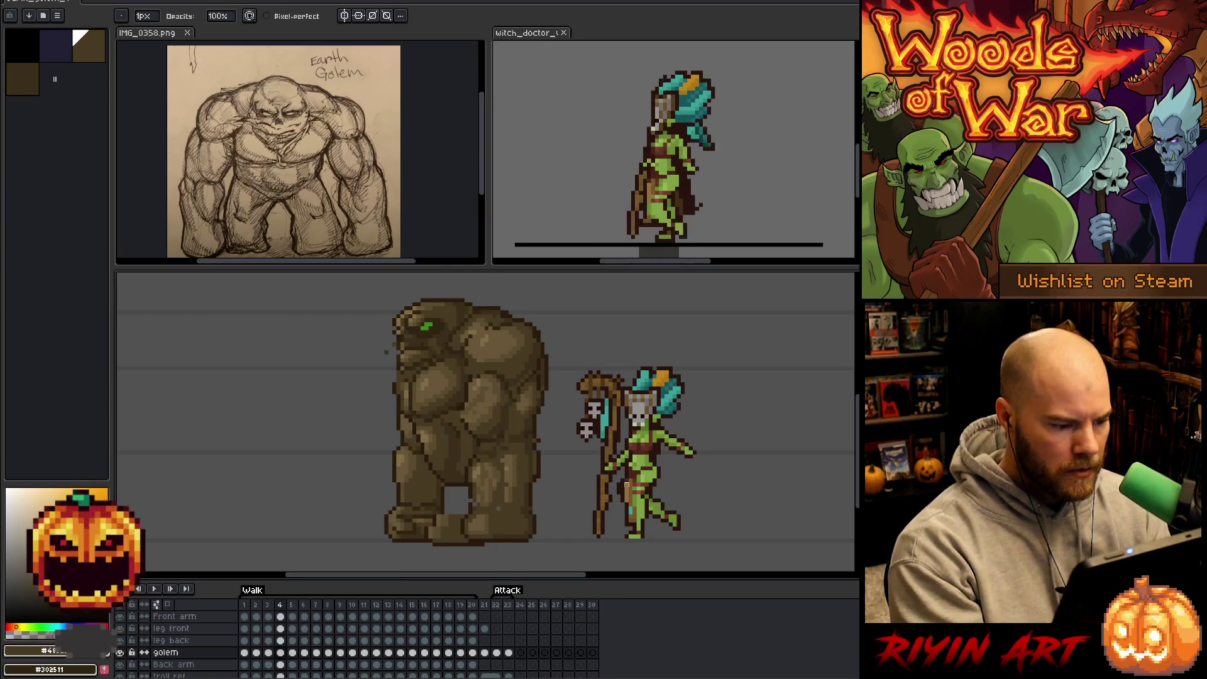
pyautogui.press('Left')
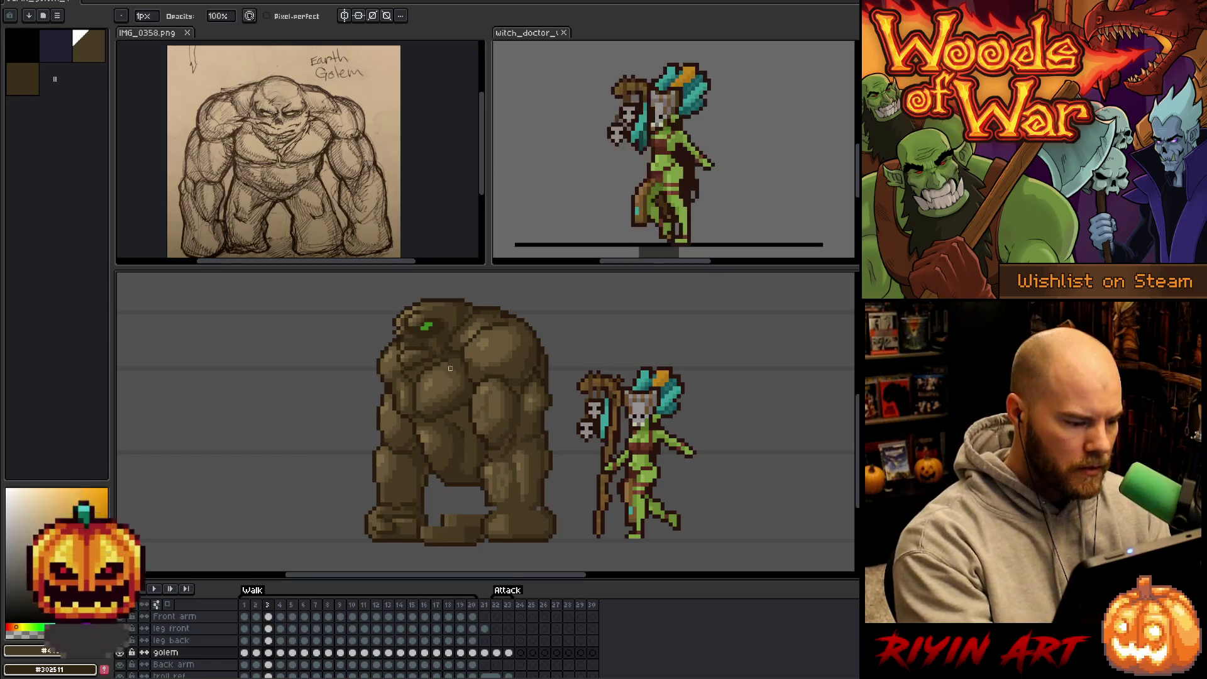
pyautogui.press('Right')
# Marquee the area left of the golem's face, deselect it, and sample a golem colour.
pyautogui.press('m')
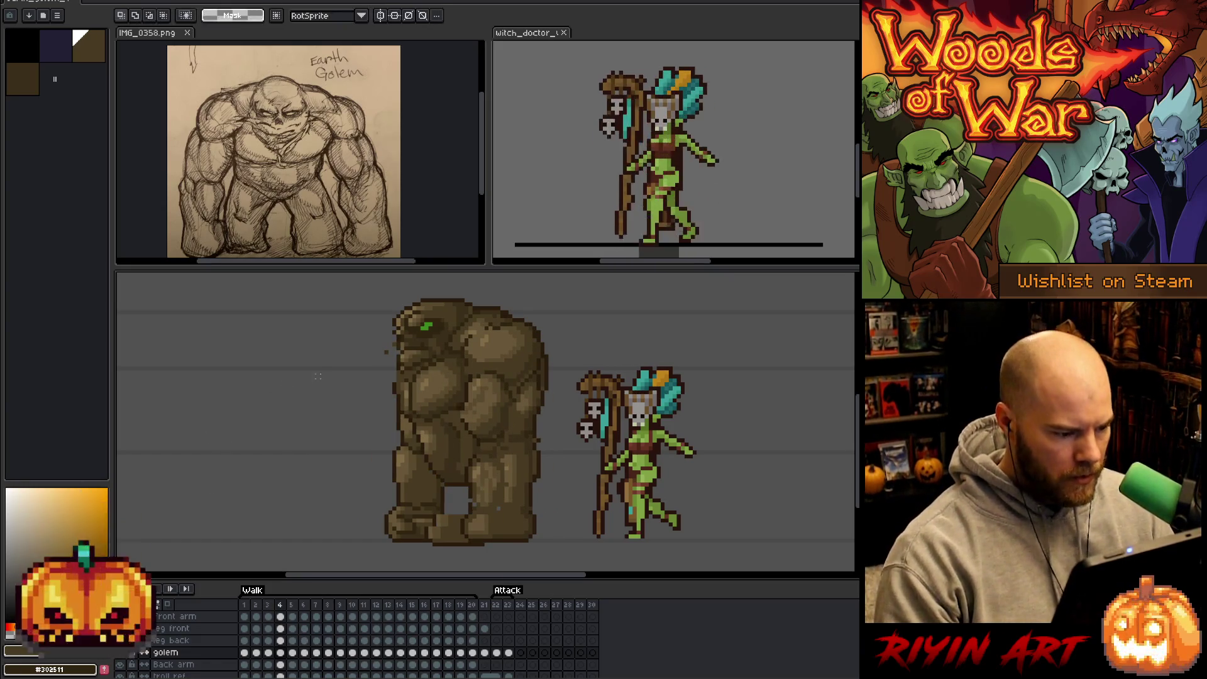
pyautogui.moveTo(343, 373); pyautogui.dragTo(399, 400)
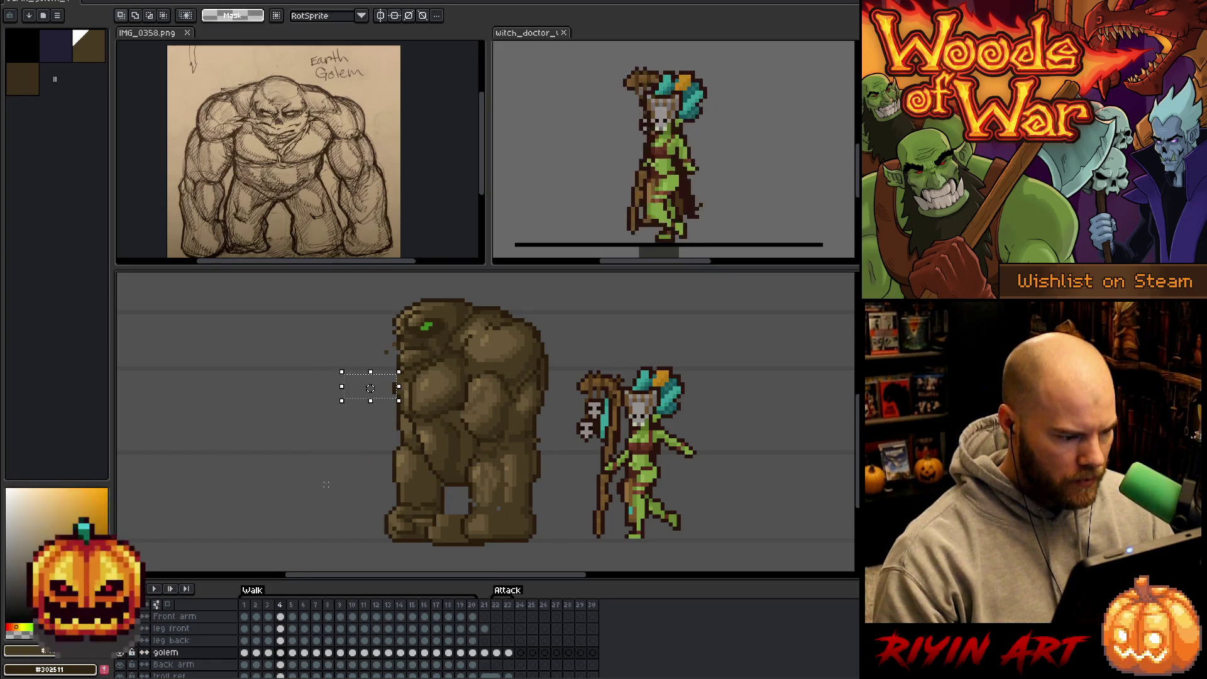
pyautogui.click(310, 432)
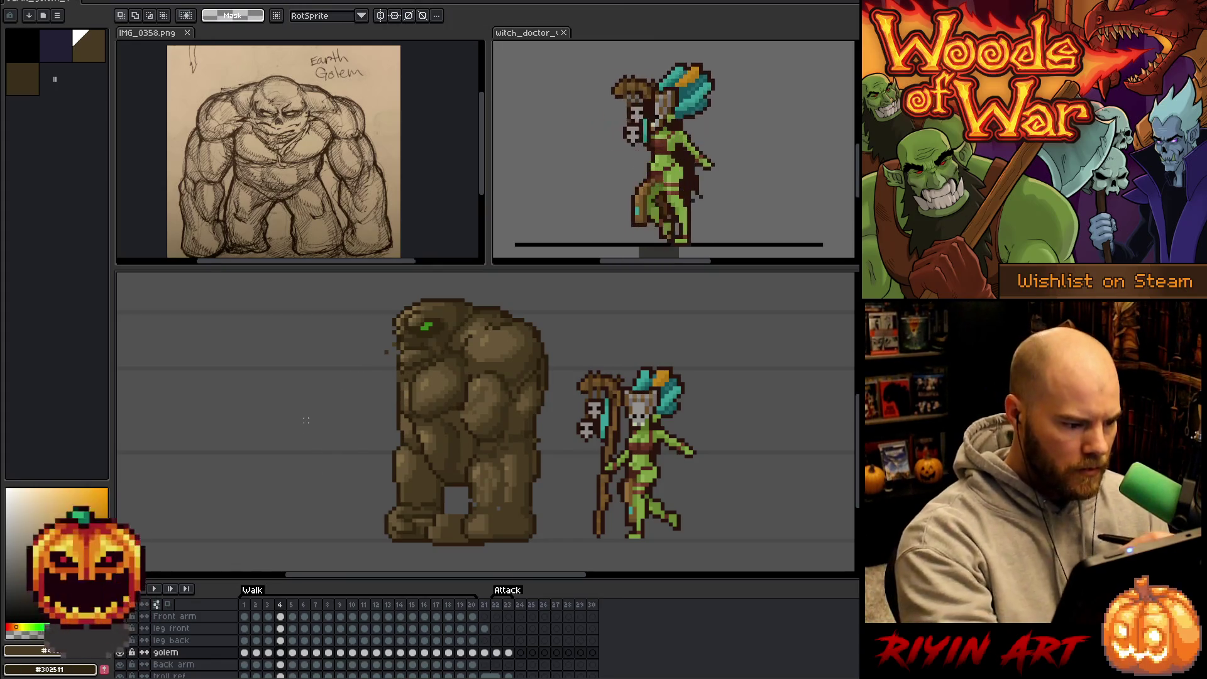
pyautogui.press('b')
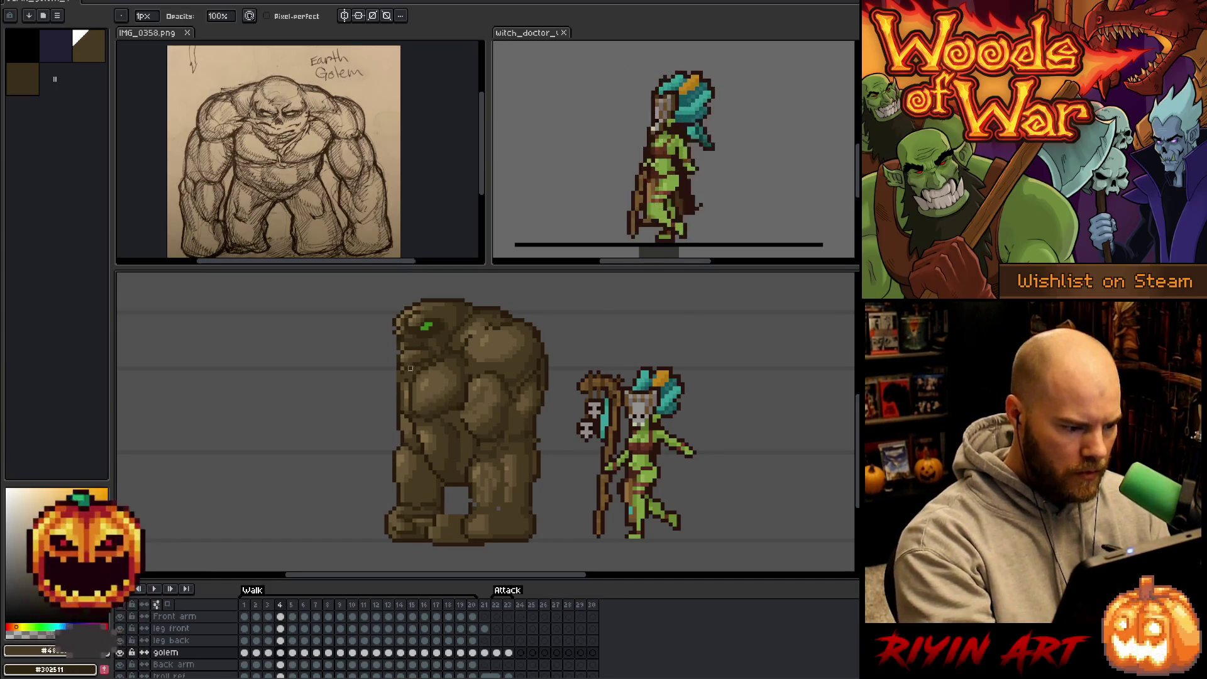
pyautogui.press('e')
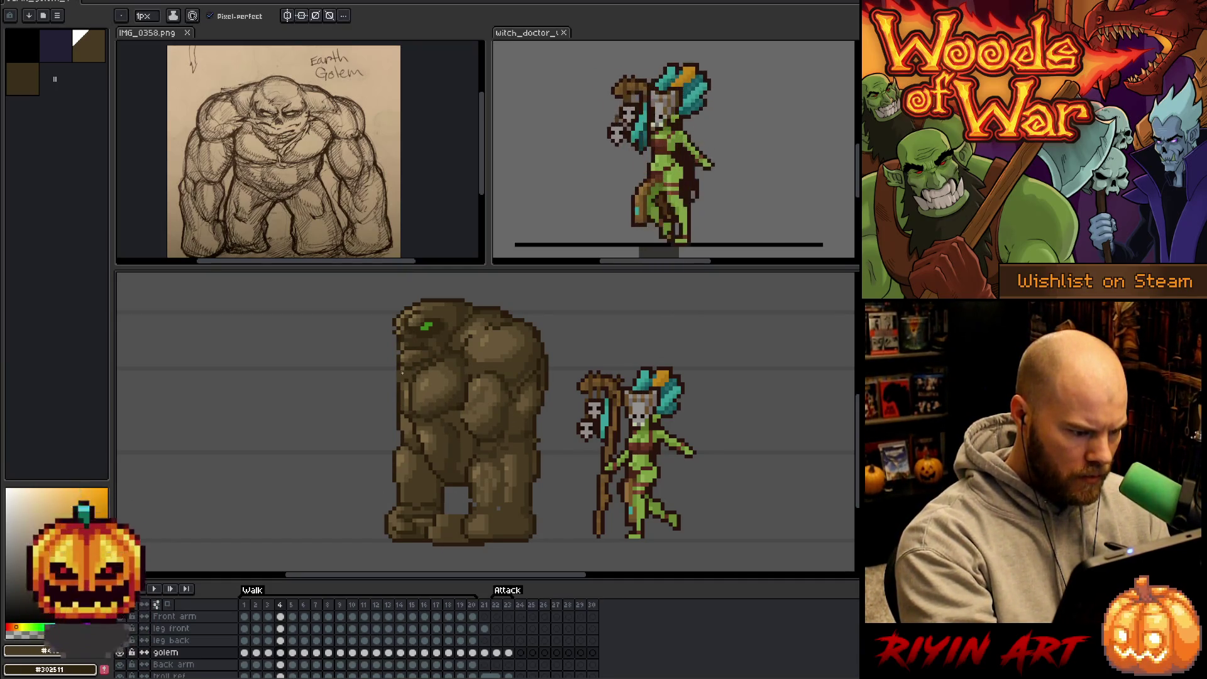
pyautogui.press('alt')
pyautogui.press('alt')
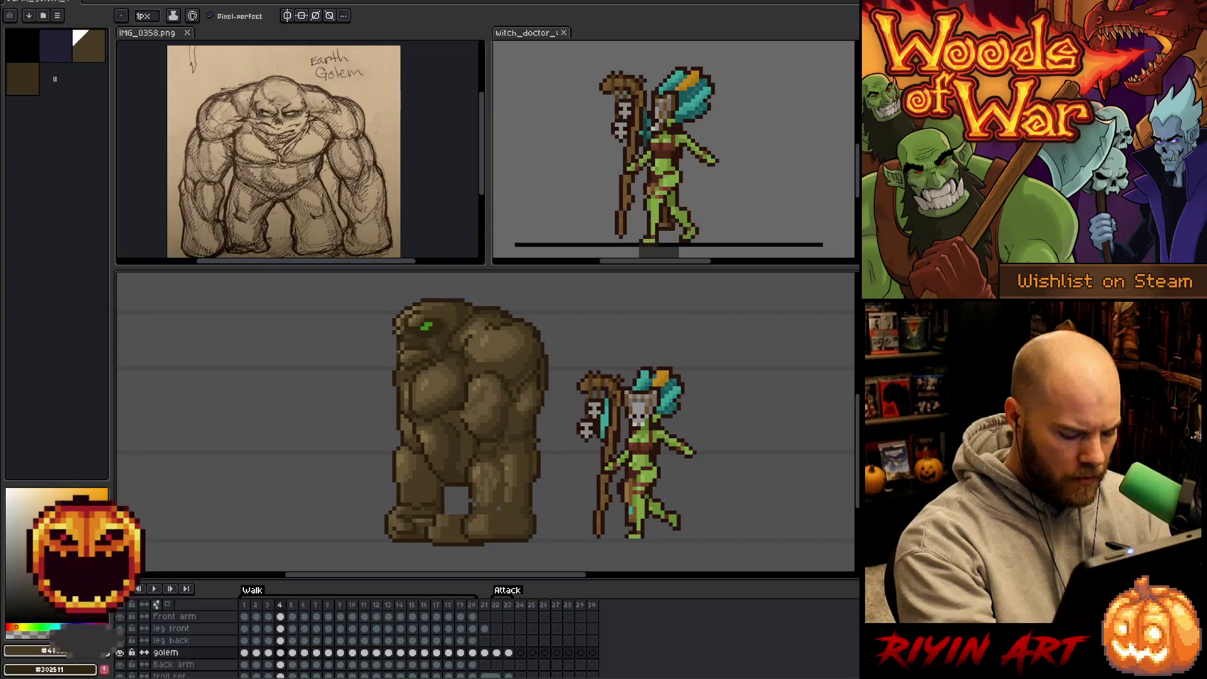
# Compare the golem's poses on frames 3 and 4 while picking browns from its body.
pyautogui.press('Left')
pyautogui.press('Right')
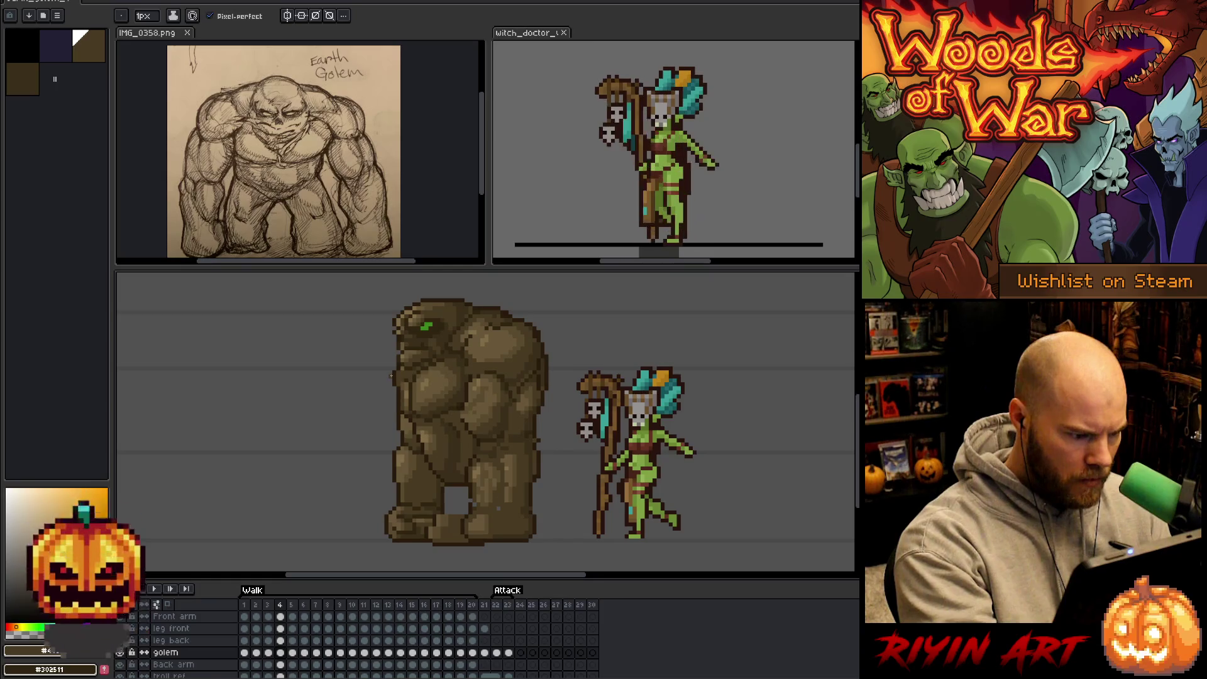
pyautogui.press('Left')
pyautogui.press('Right')
pyautogui.press('Left')
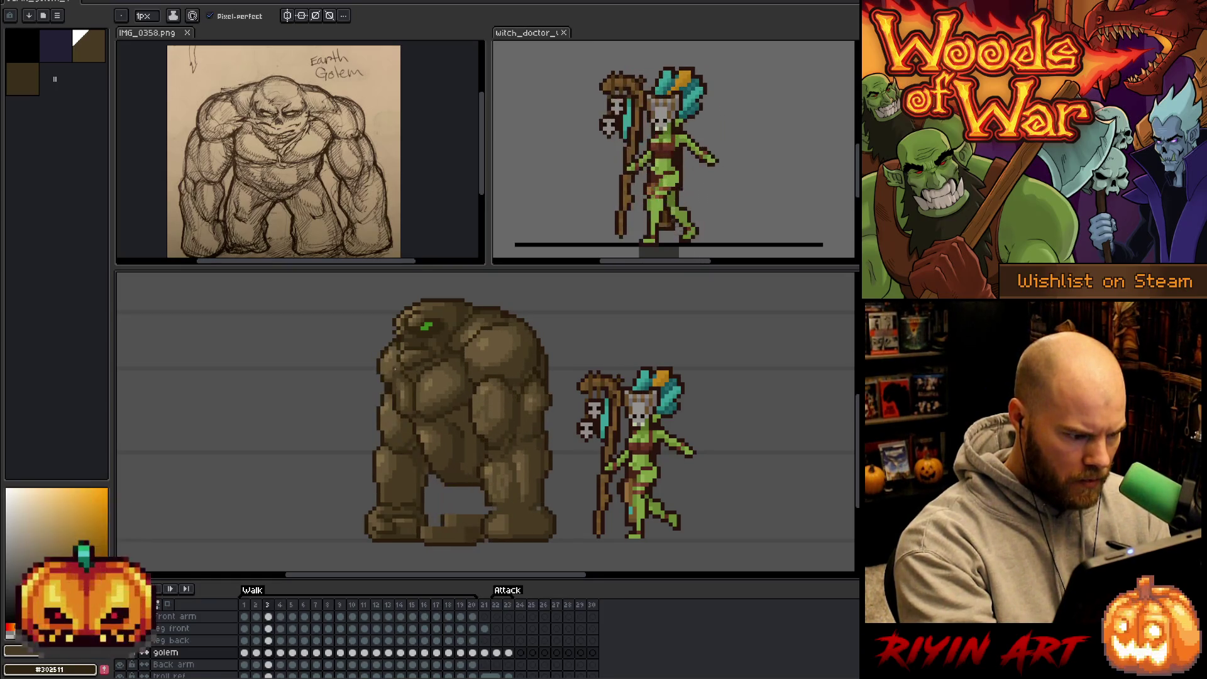
pyautogui.press('Right')
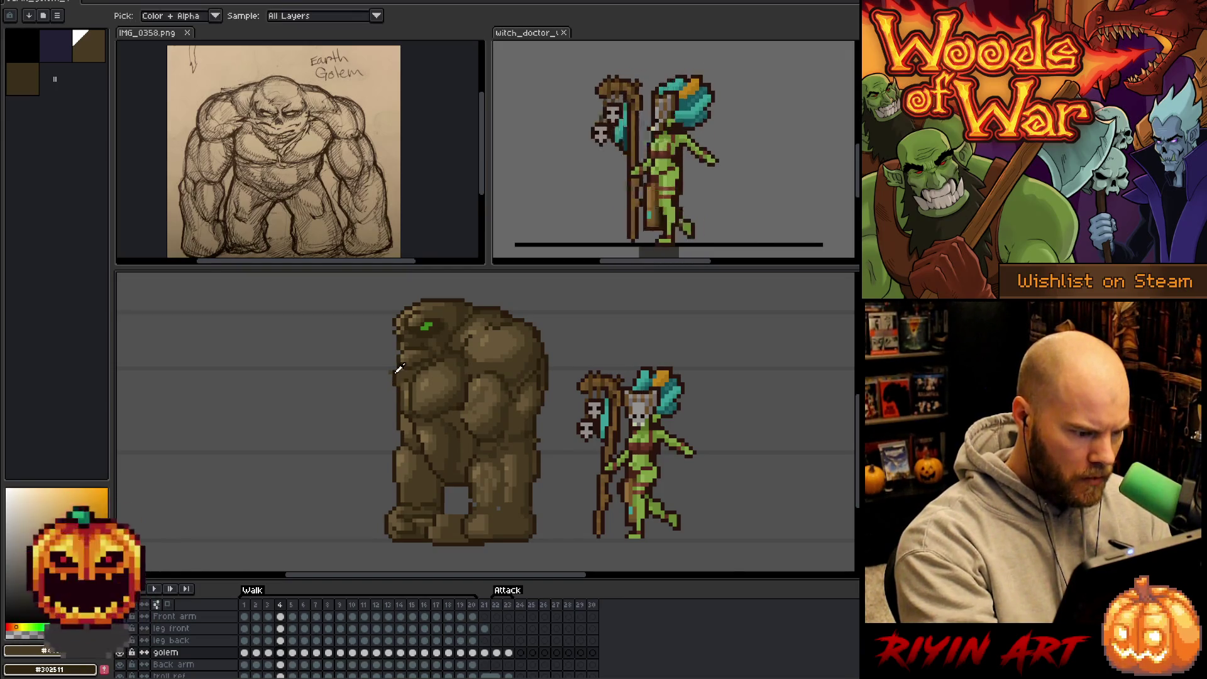
pyautogui.keyDown('alt'); pyautogui.click(390, 366); pyautogui.keyUp('alt')
pyautogui.press('Left')
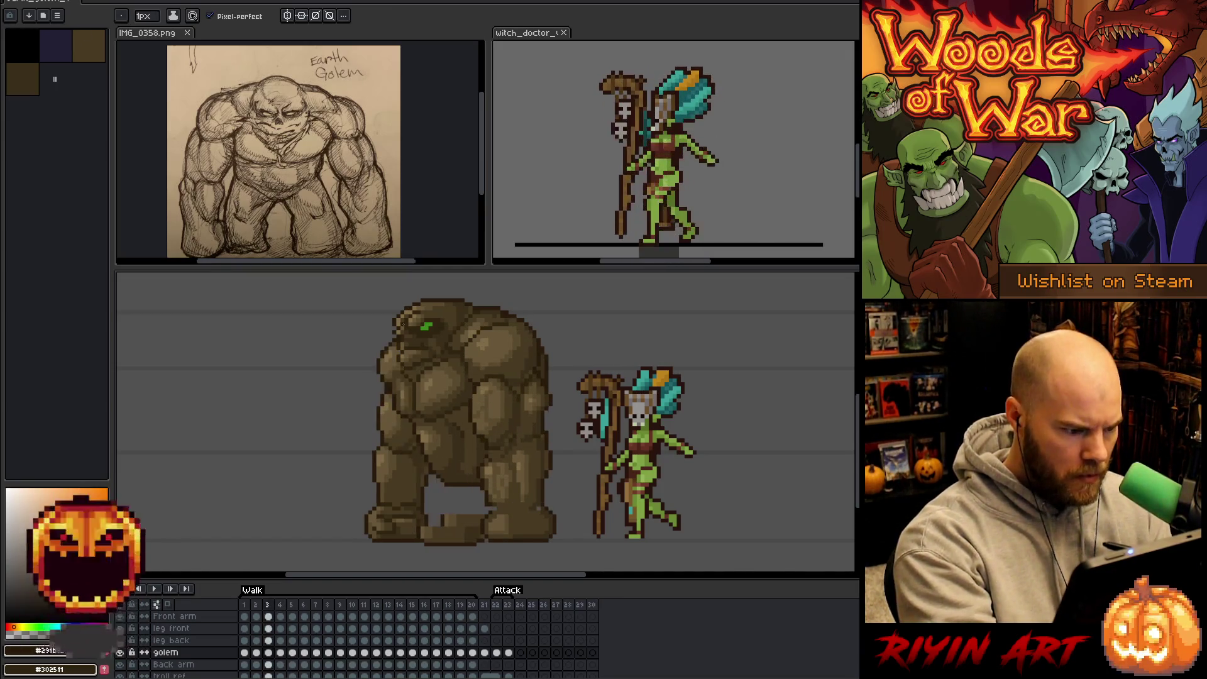
pyautogui.press('Right')
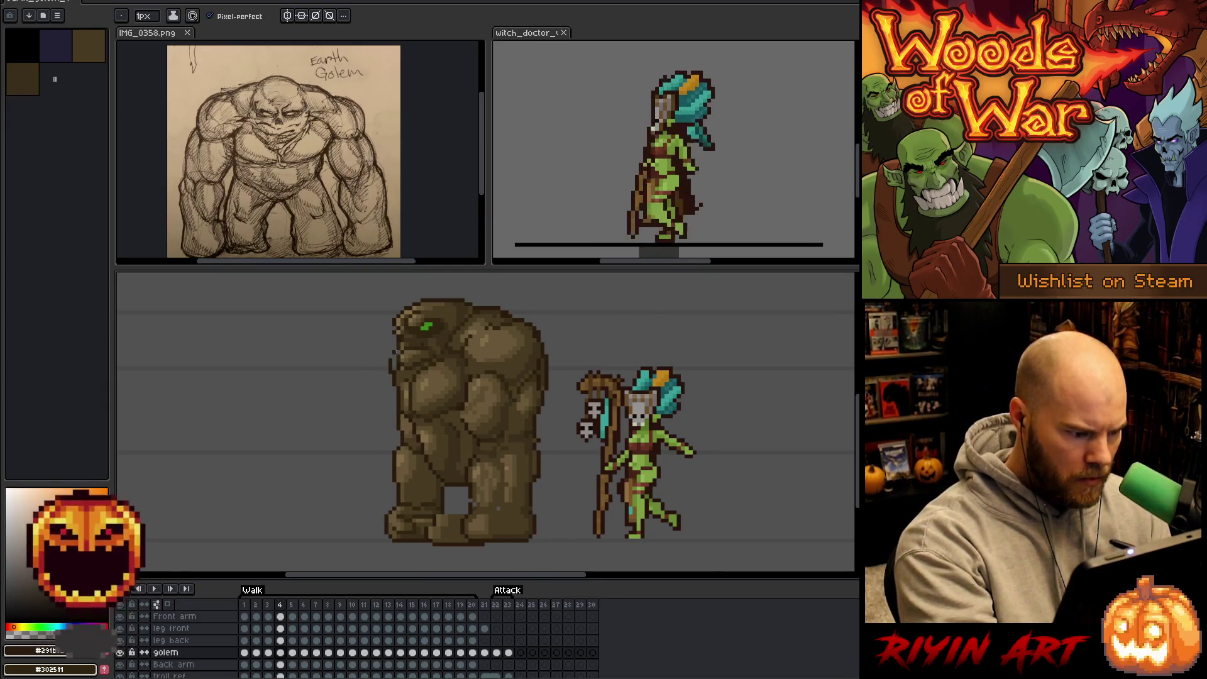
pyautogui.press('Left')
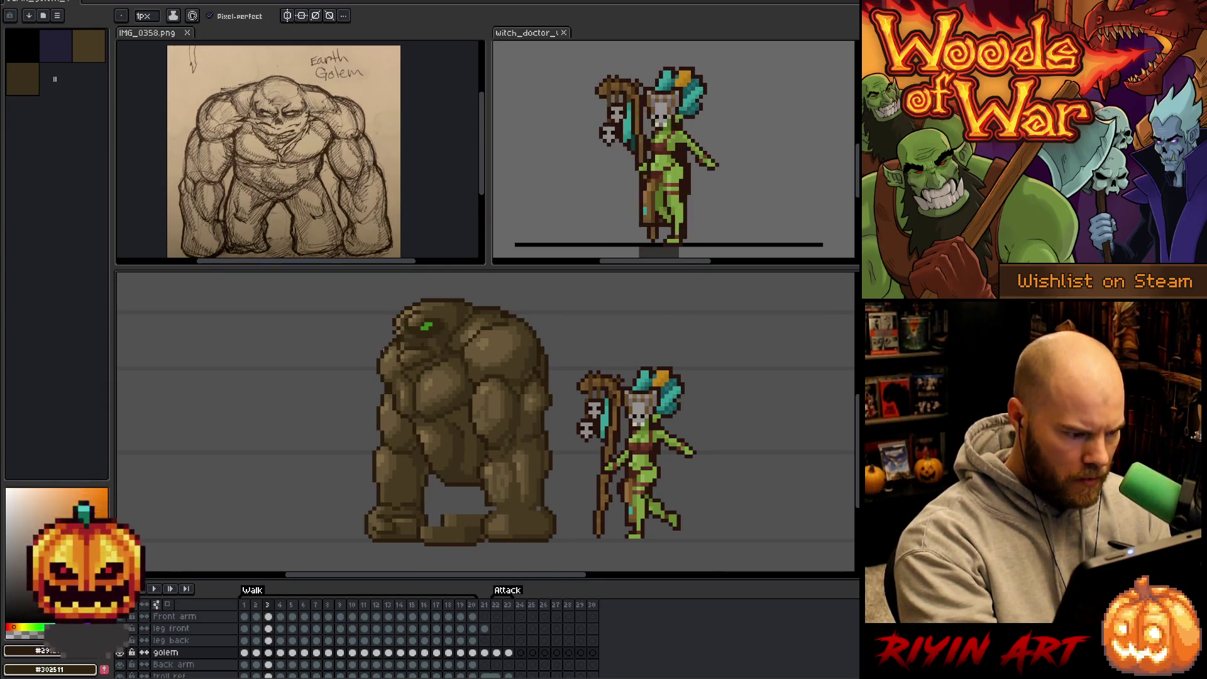
pyautogui.press('Right')
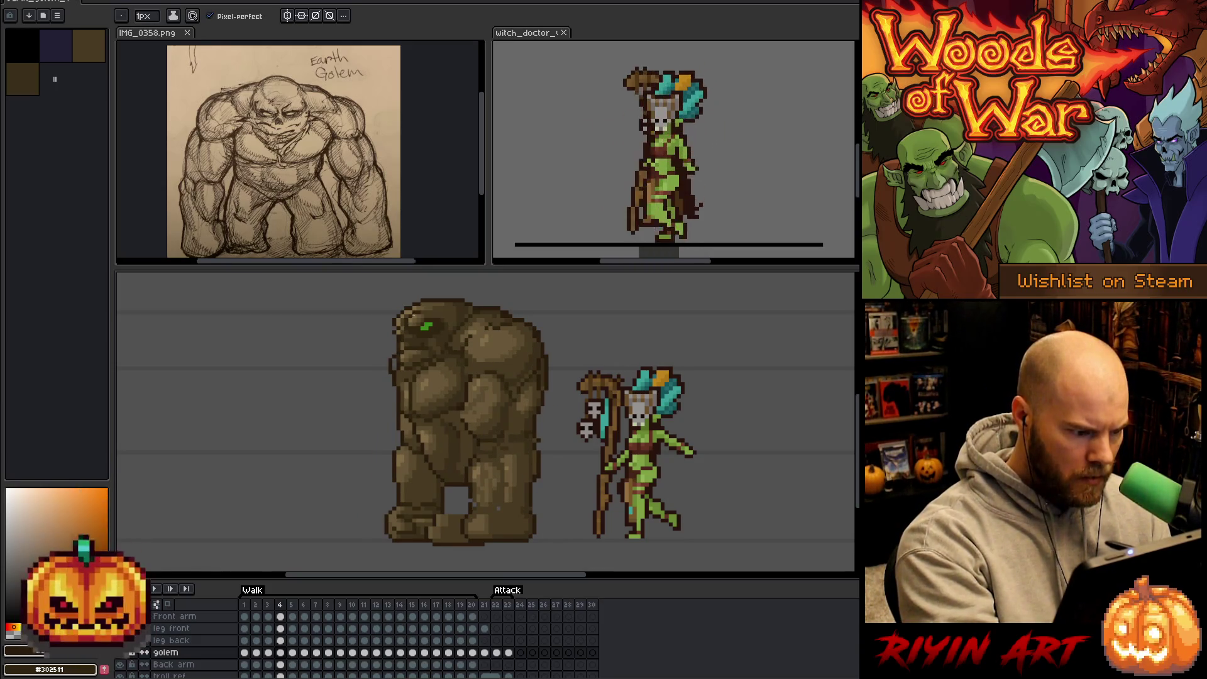
pyautogui.keyDown('alt'); pyautogui.click(396, 371); pyautogui.keyUp('alt')
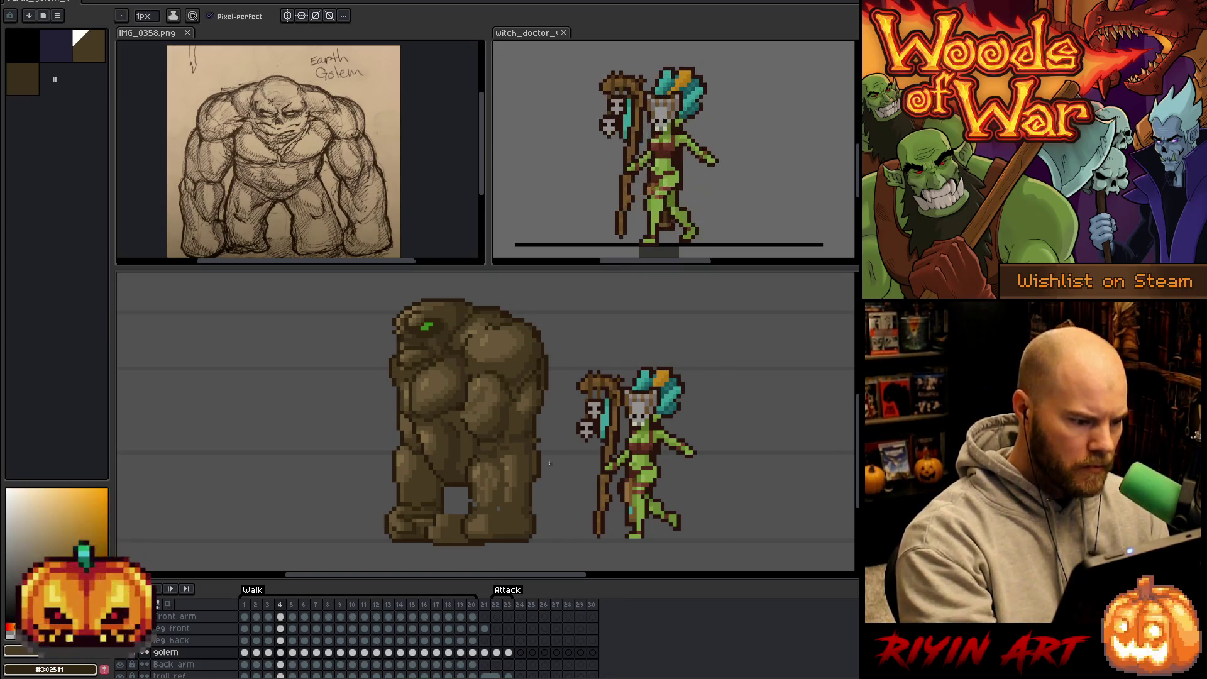
# Flip through frames 2, 3 and 4 to compare the golem's walk poses, ending on frame 3.
pyautogui.press('Left')
pyautogui.press('Right')
pyautogui.press('Left')
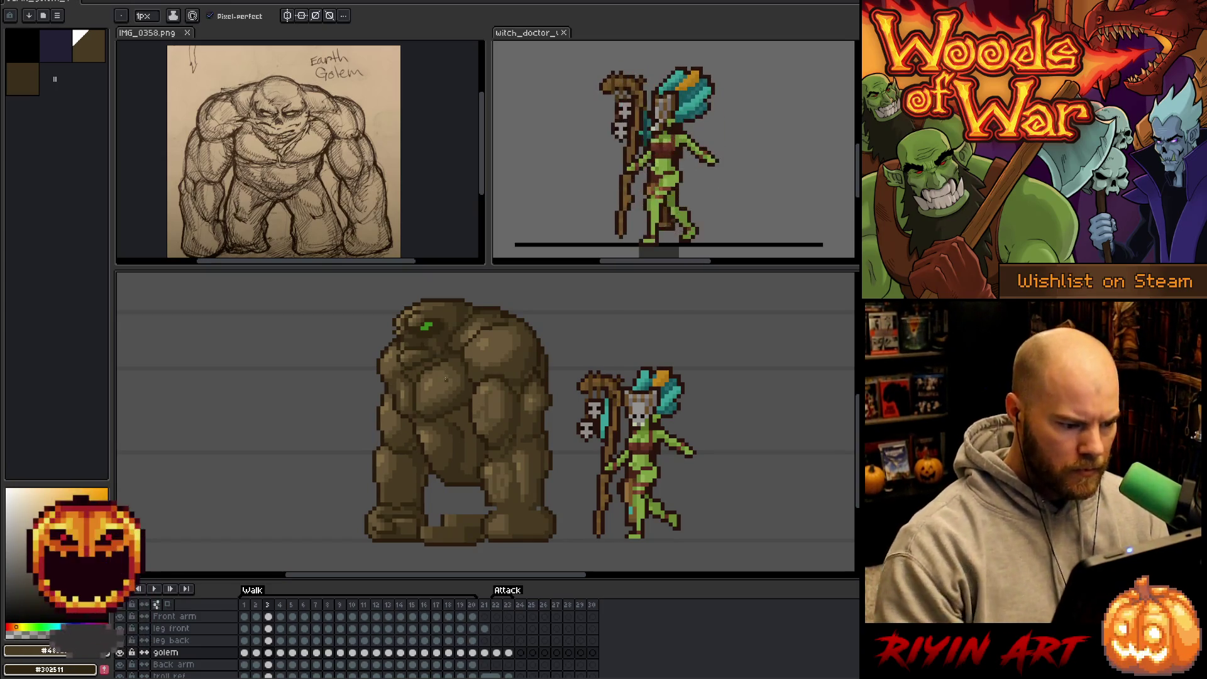
pyautogui.press('Right')
pyautogui.press('Left')
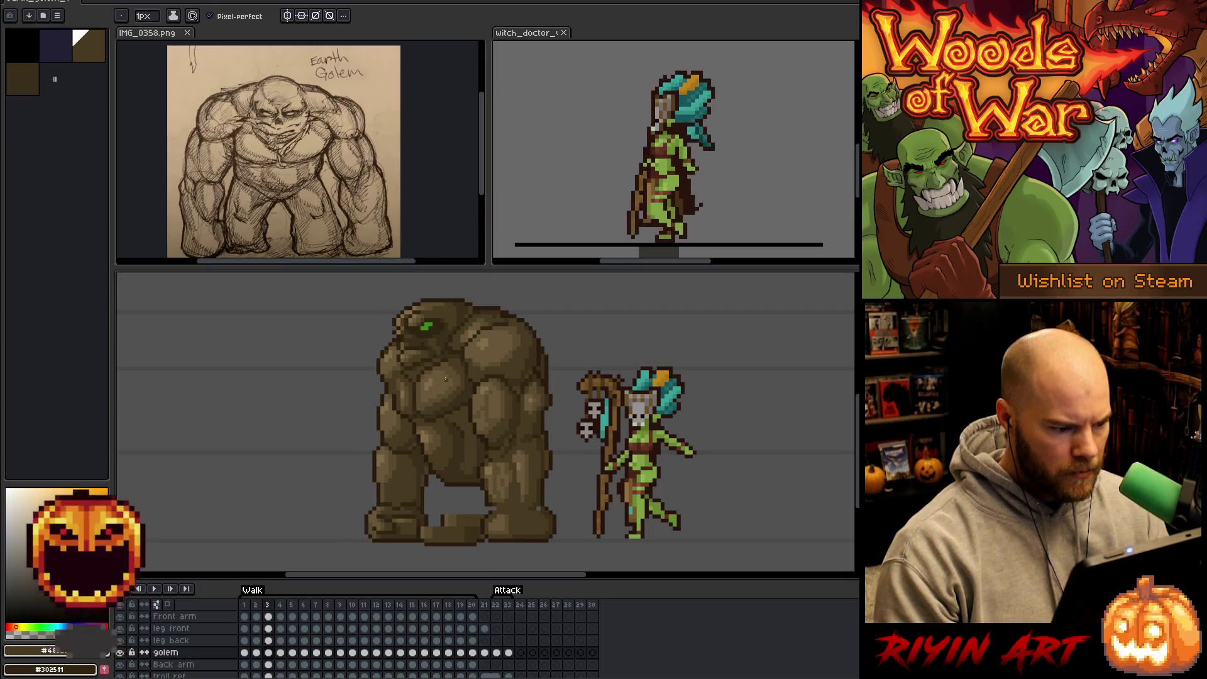
pyautogui.press('Left')
pyautogui.press('Right')
pyautogui.press('Left')
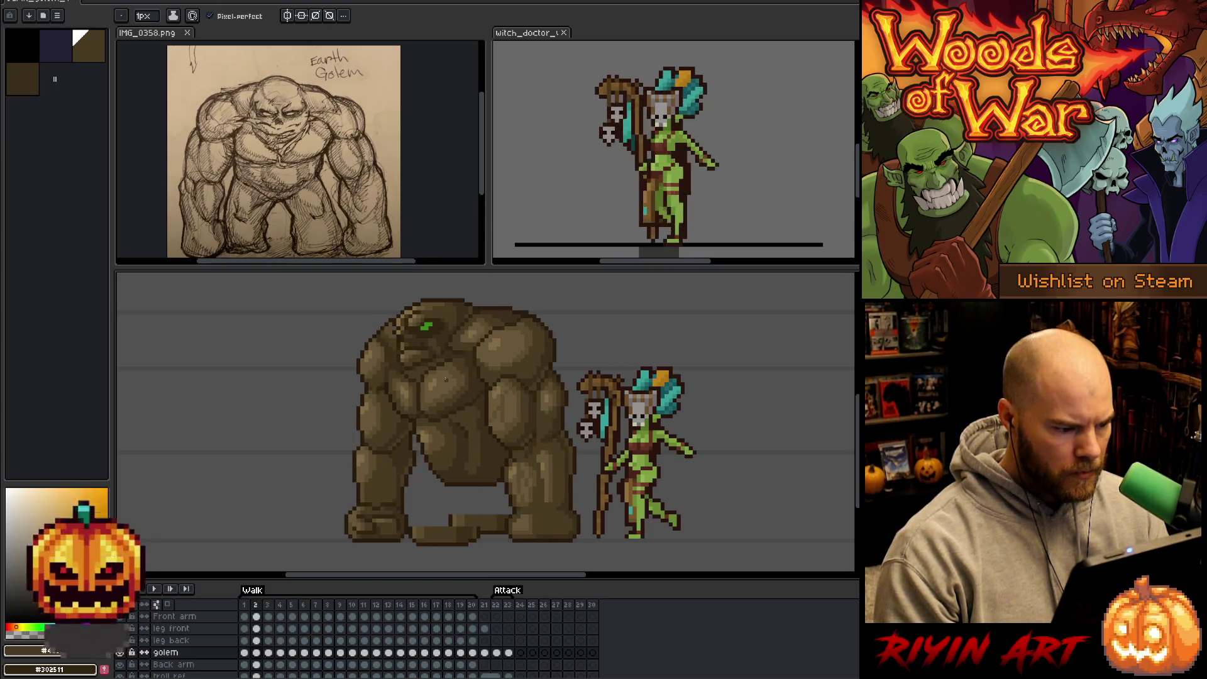
pyautogui.press('Right')
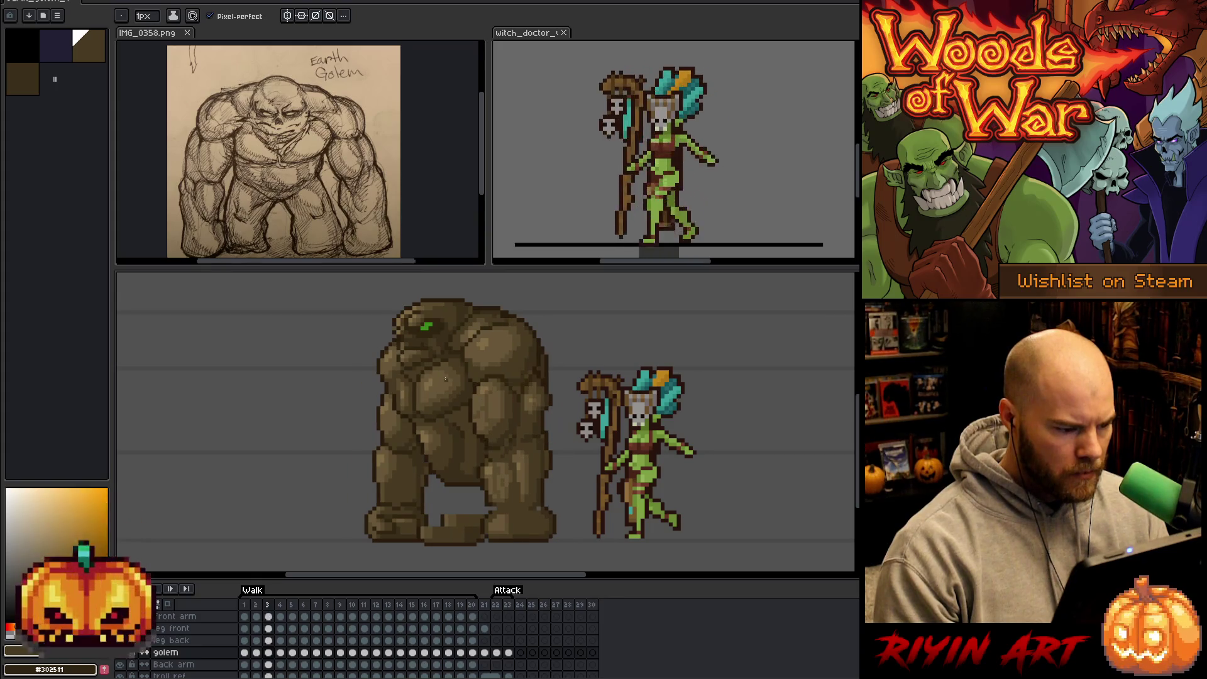
# Eyedrop browns from the golem's body for the pencil, checking against the neighbouring frame.
pyautogui.press('i')
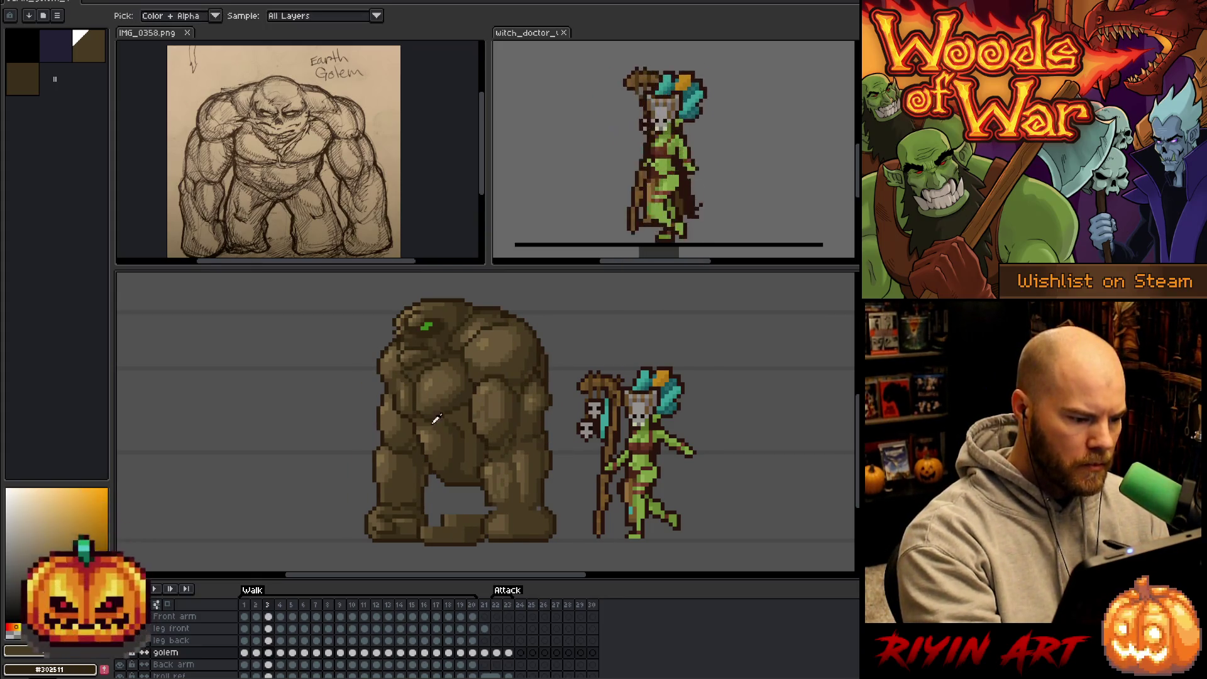
pyautogui.click(395, 391)
pyautogui.press('b')
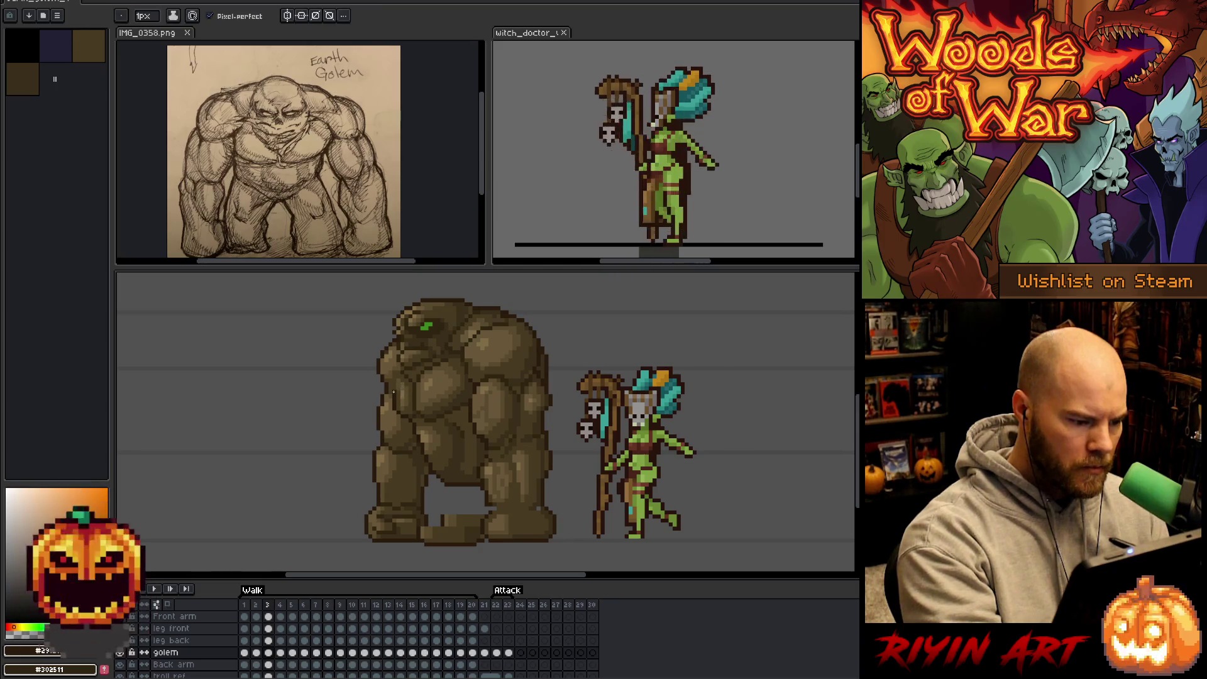
pyautogui.press('Right')
pyautogui.press('Left')
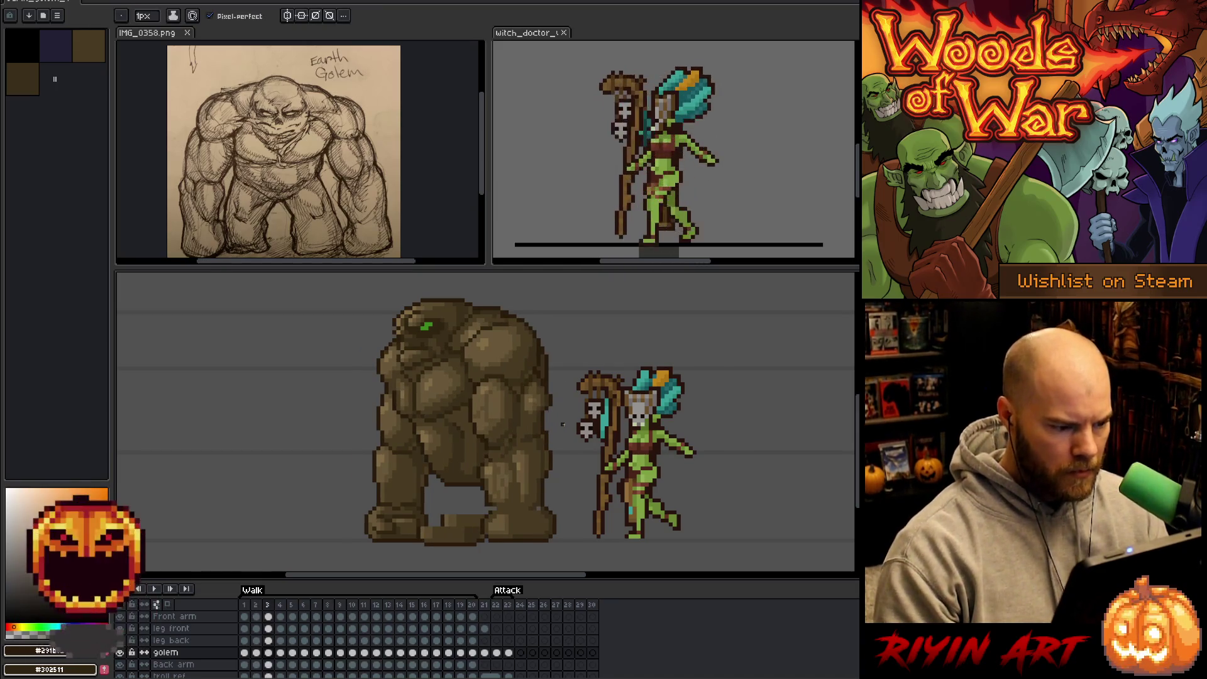
pyautogui.press('i')
pyautogui.click(390, 372)
pyautogui.press('b')
pyautogui.press('Right')
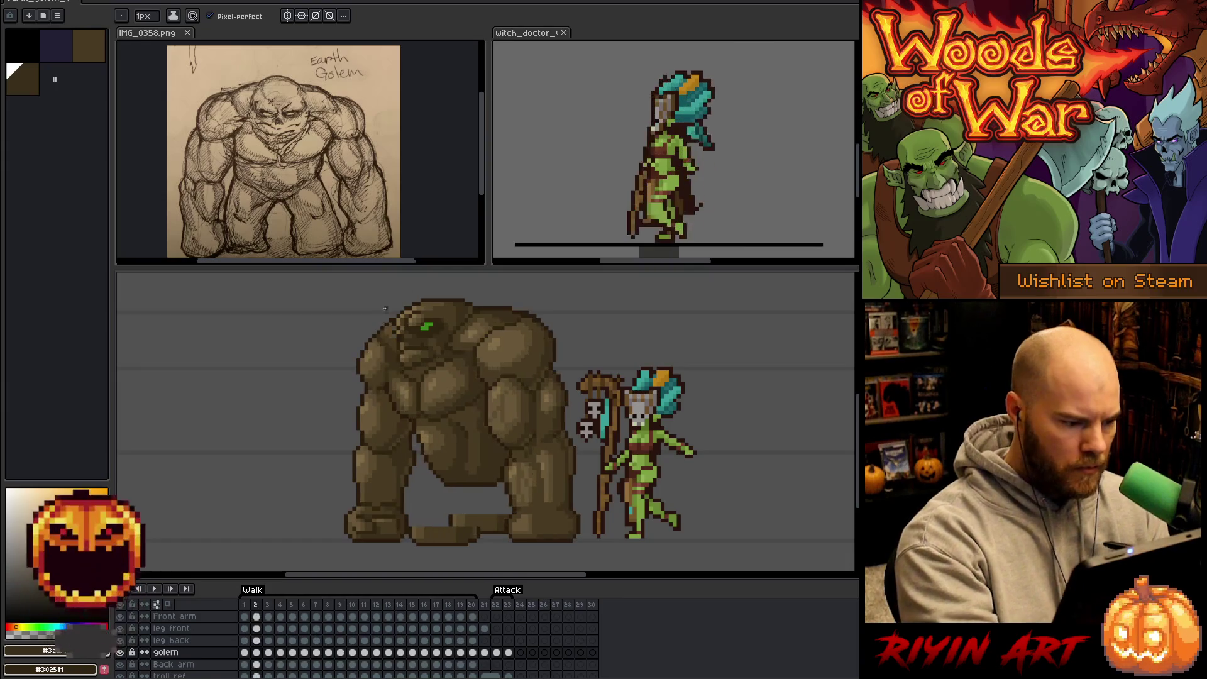
pyautogui.press('Left')
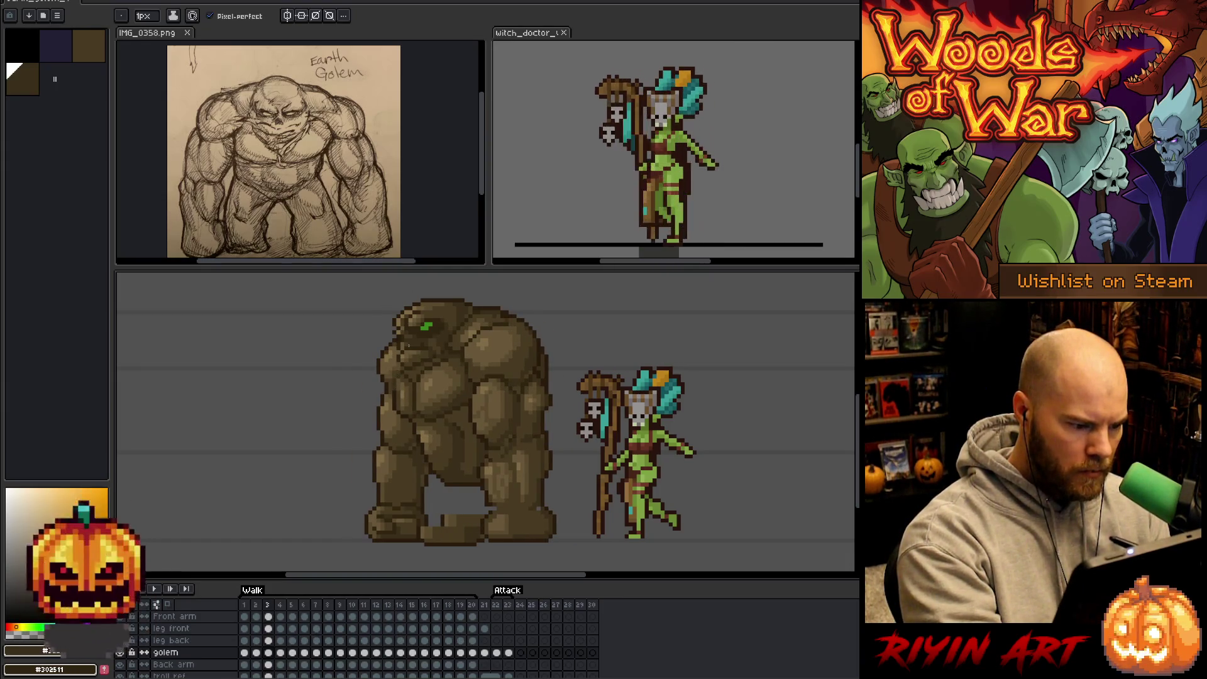
# Sample the golem's brown, switch to the eraser, and advance to walk frame 6.
pyautogui.press('Right')
pyautogui.press('Left')
pyautogui.press('Right')
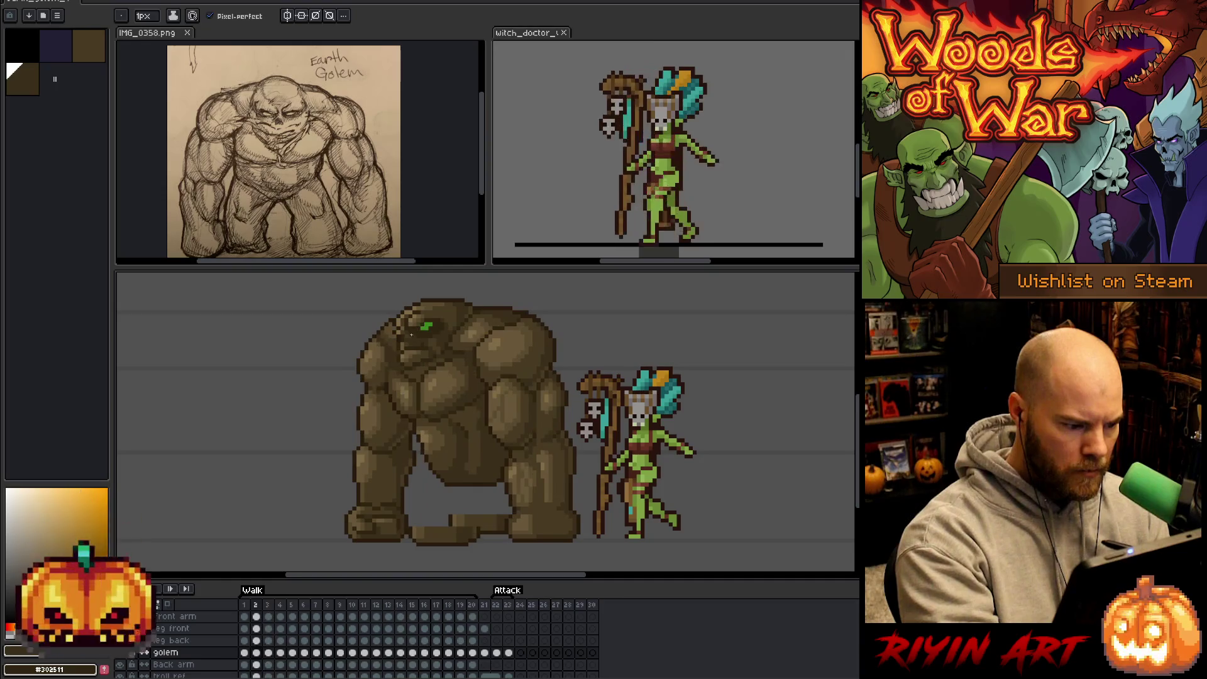
pyautogui.press('Left')
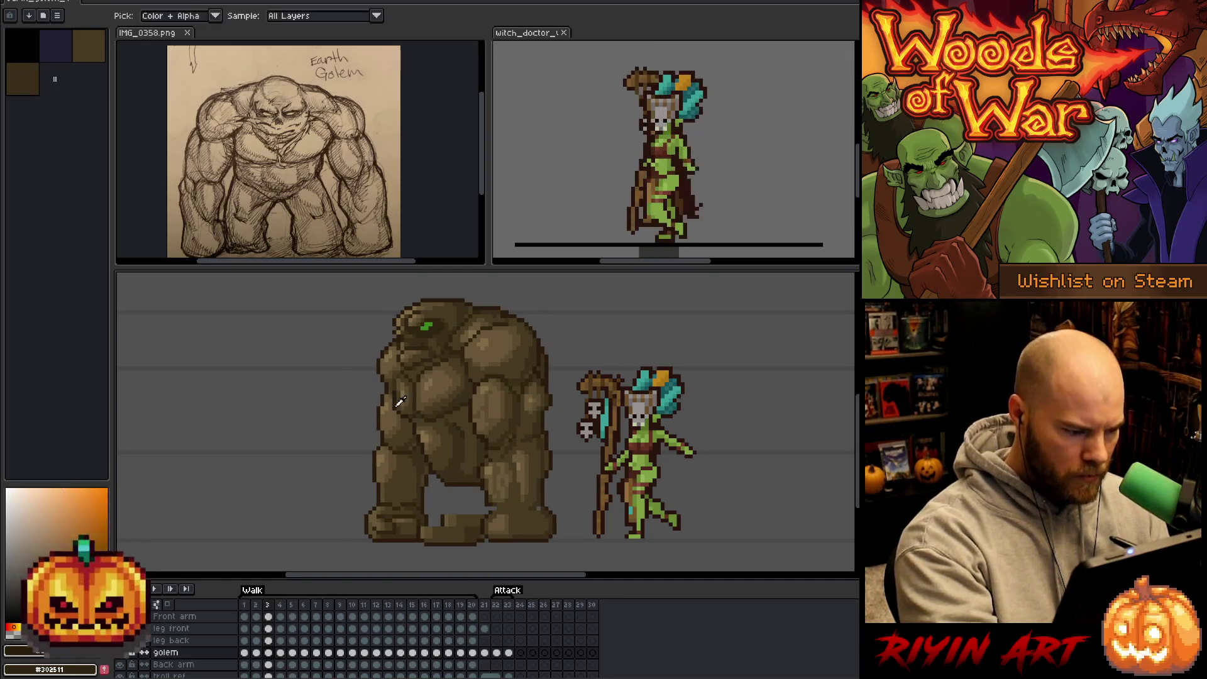
pyautogui.keyDown('alt'); pyautogui.click(400, 410); pyautogui.keyUp('alt')
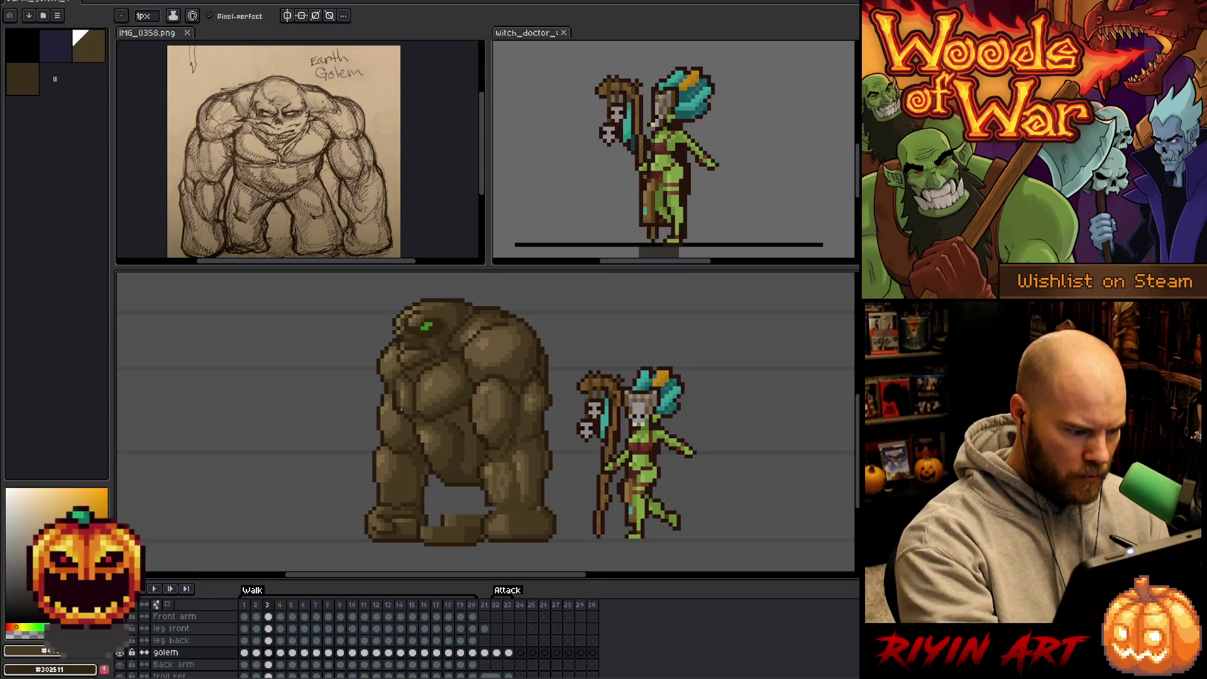
pyautogui.press('e')
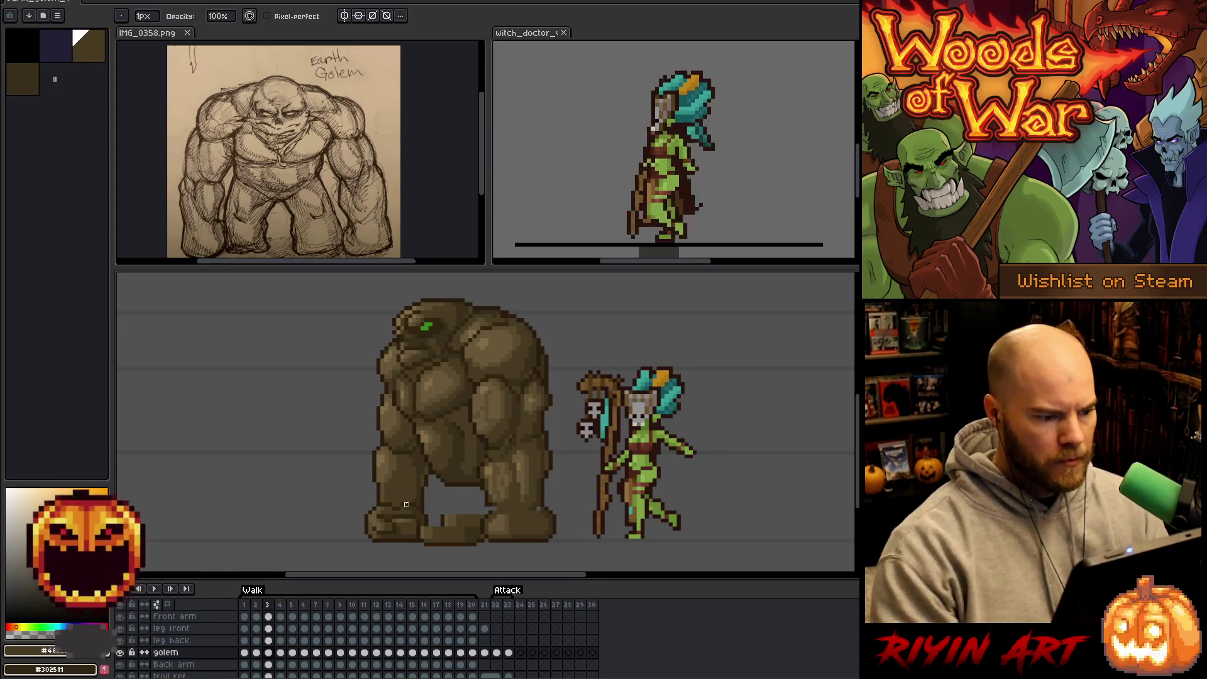
pyautogui.press('Right')
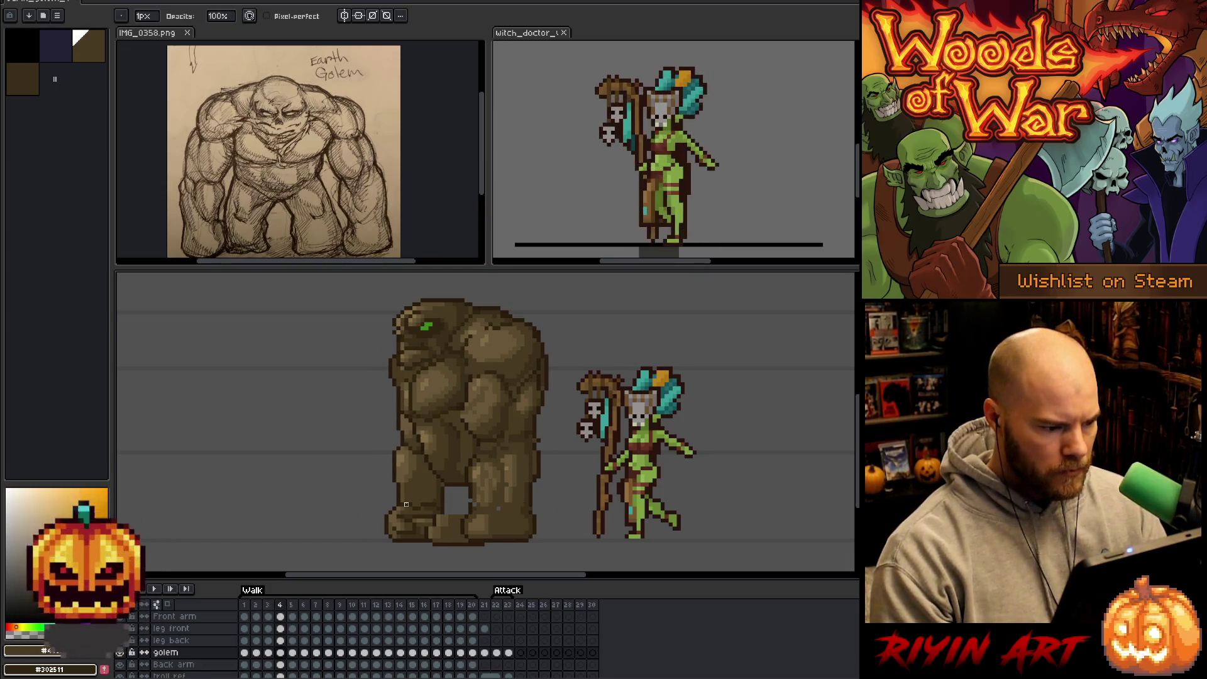
pyautogui.press('Right')
pyautogui.press('Right')
pyautogui.press('Right')
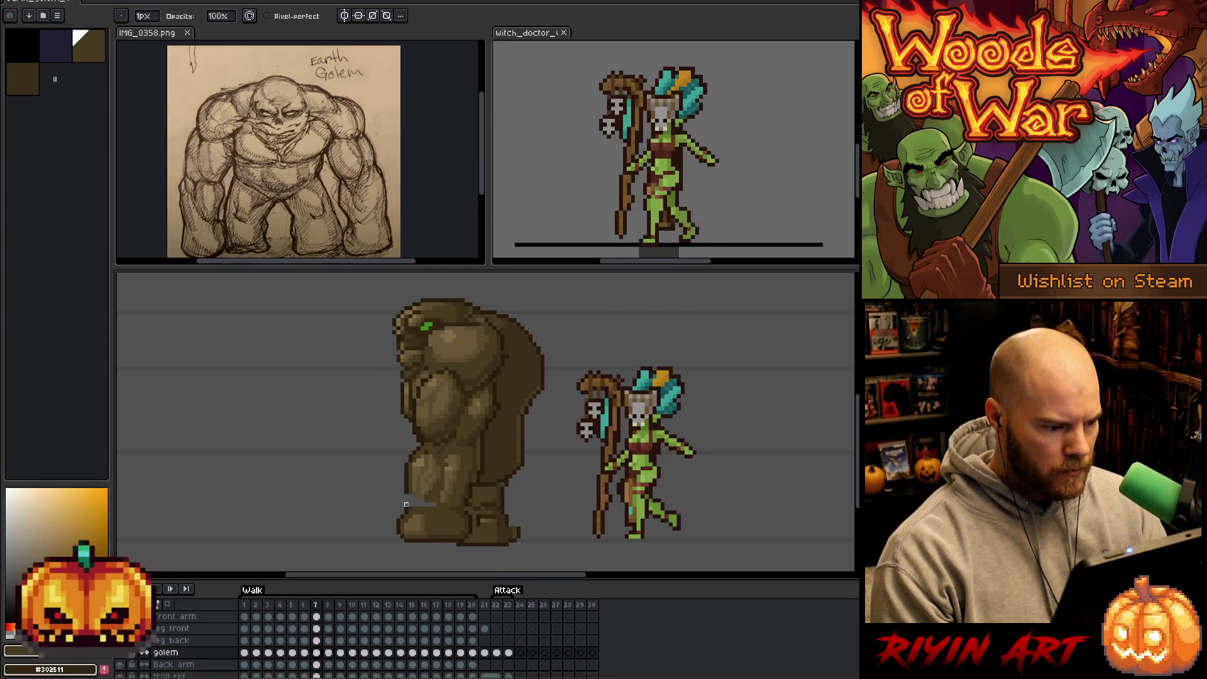
pyautogui.press('Left')
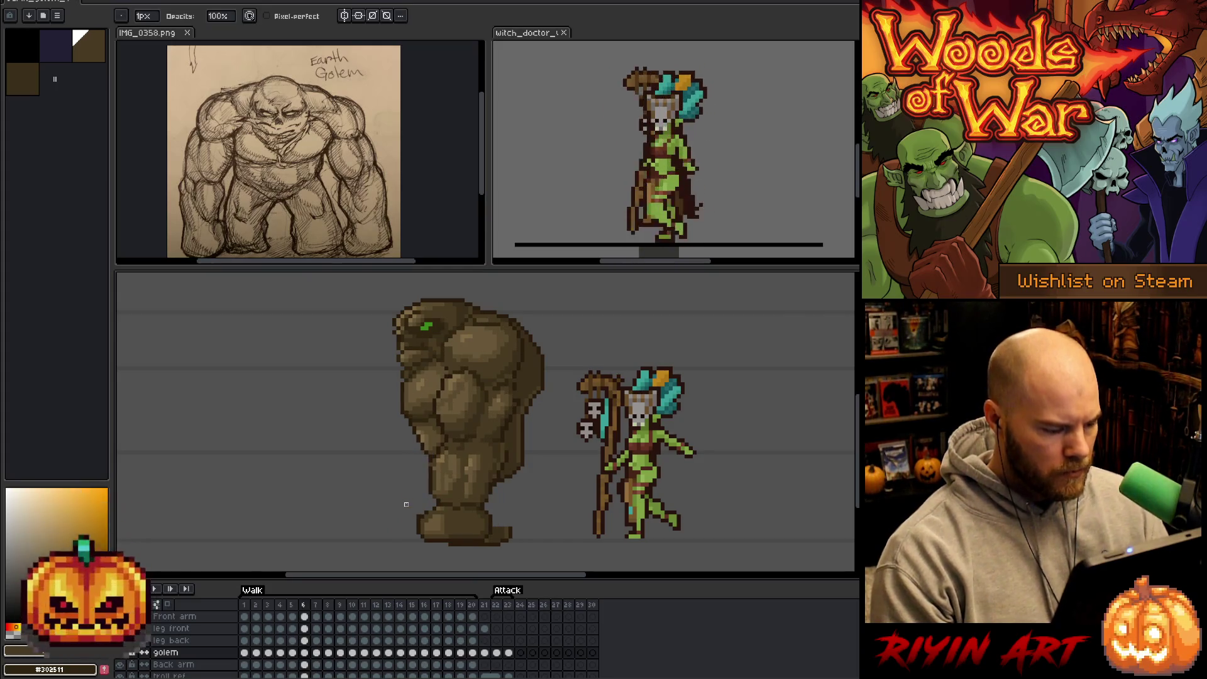
# On frame 7, trim the selection to the golem's upper torso and move it about 7 pixels left.
pyautogui.click(307, 654)
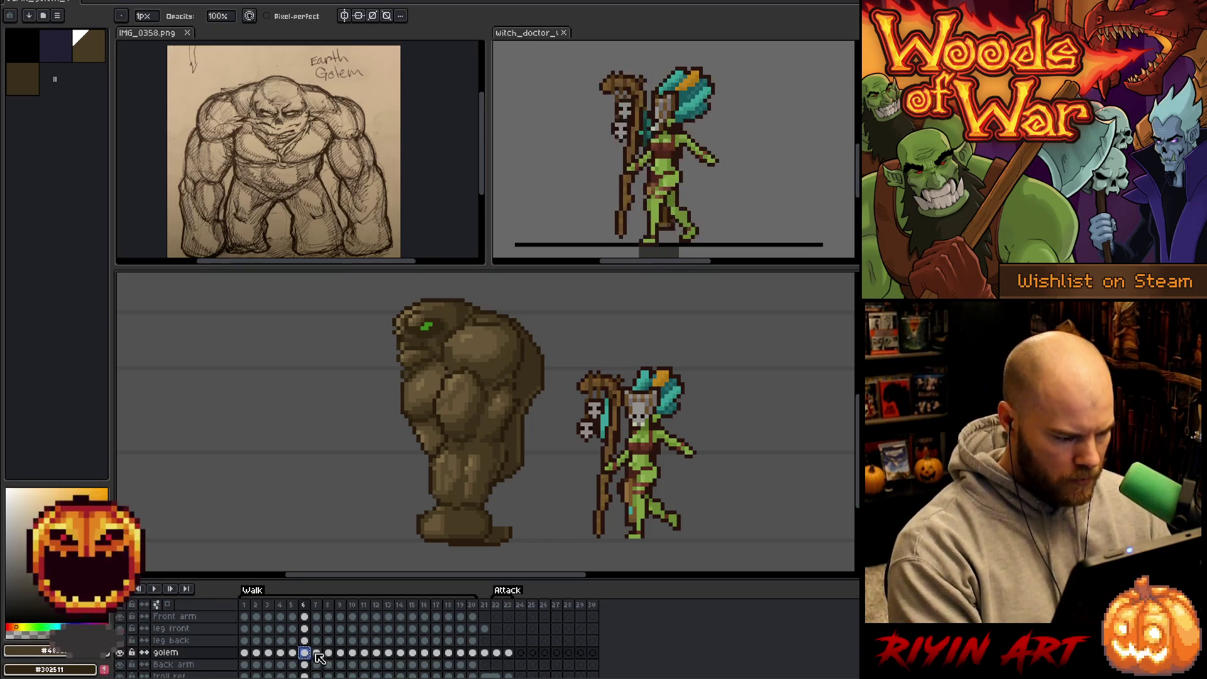
pyautogui.click(317, 654)
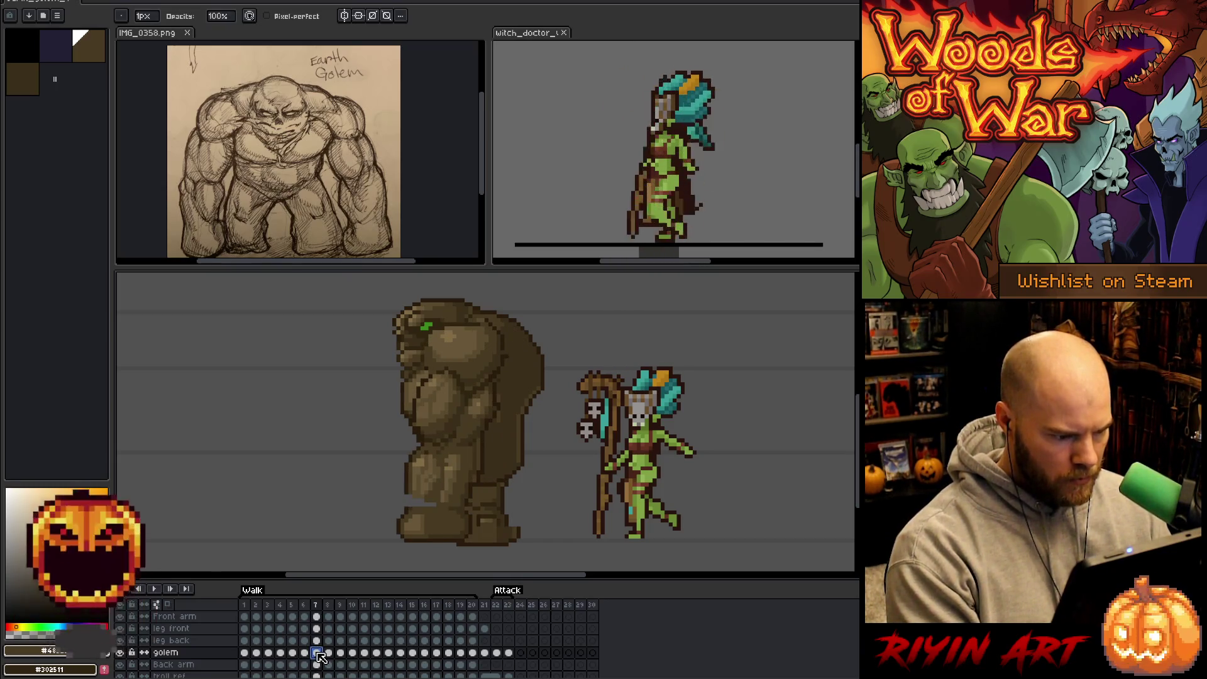
pyautogui.press('m')
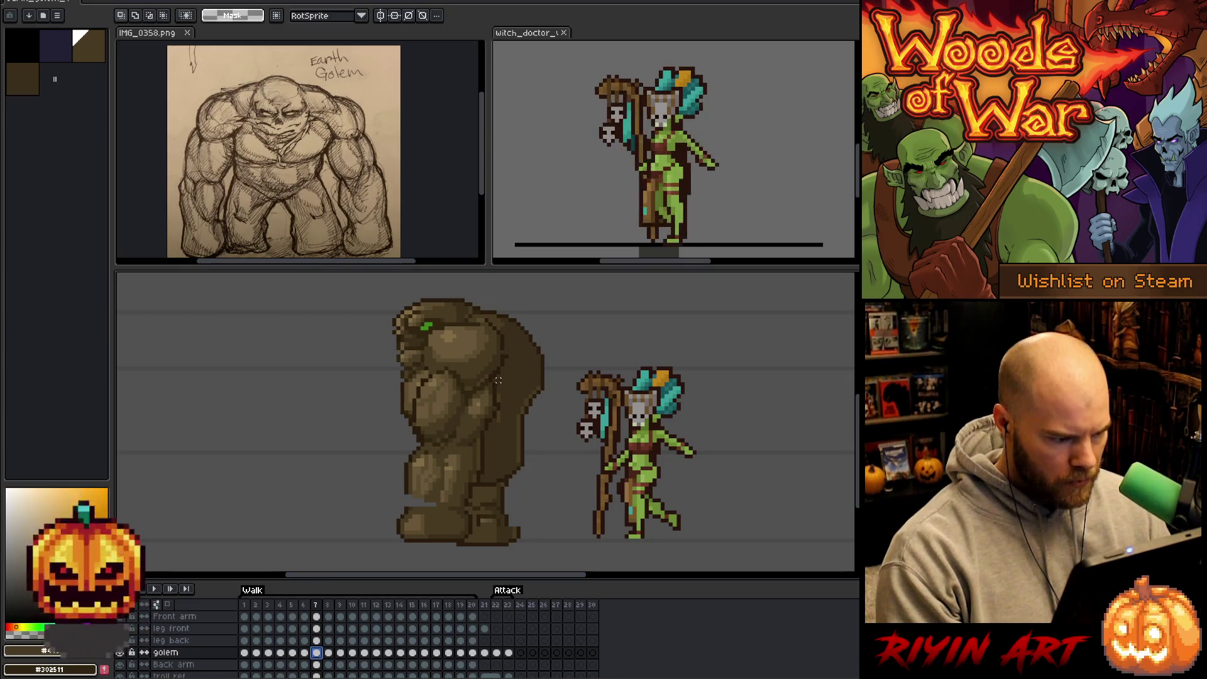
pyautogui.moveTo(514, 373); pyautogui.dragTo(415, 449)
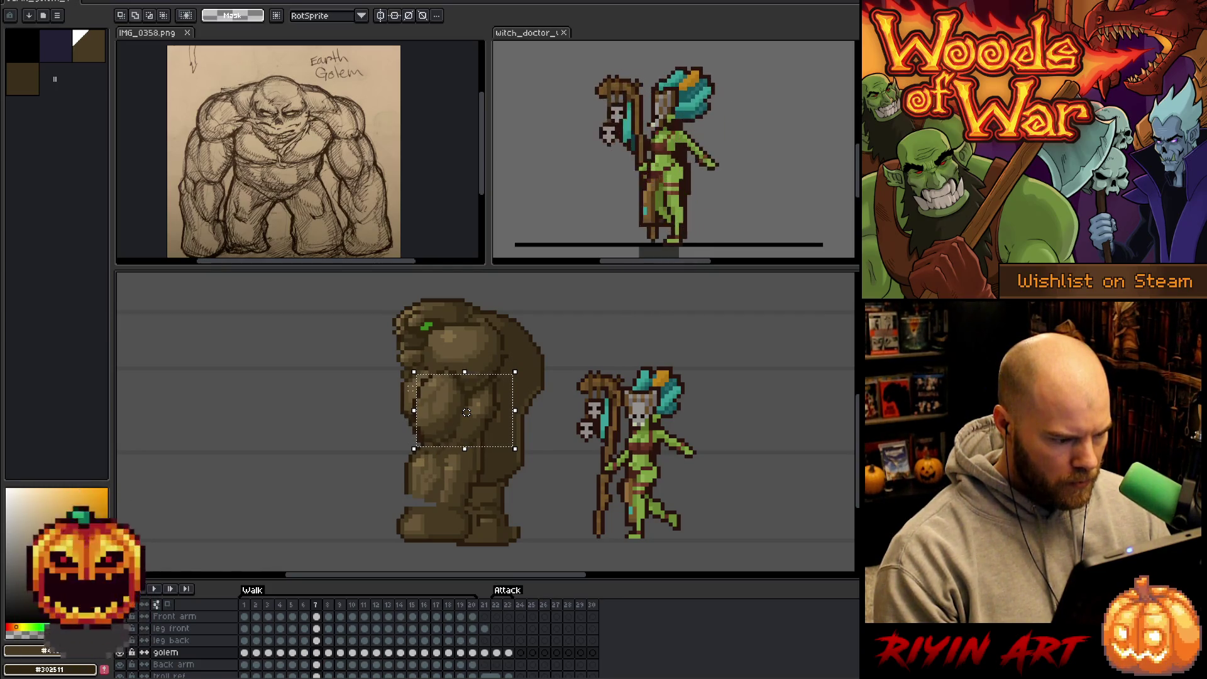
pyautogui.moveTo(467, 412); pyautogui.dragTo(458, 413)
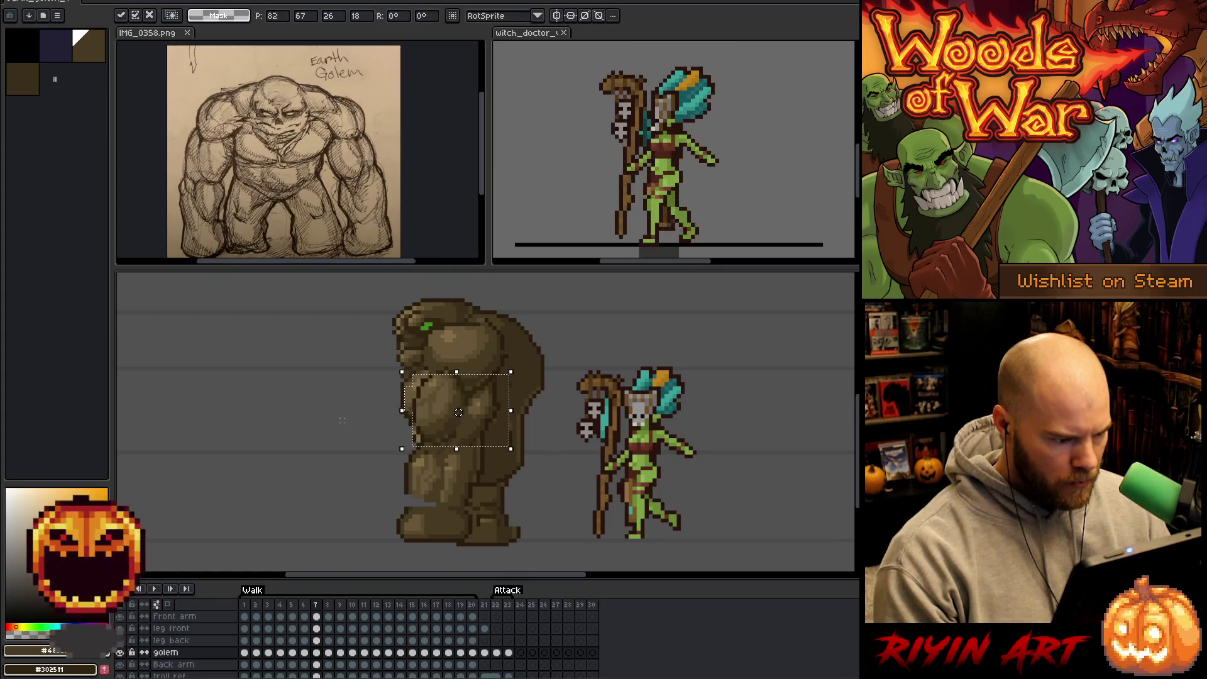
pyautogui.click(342, 420)
pyautogui.hotkey('ctrl', 'z')
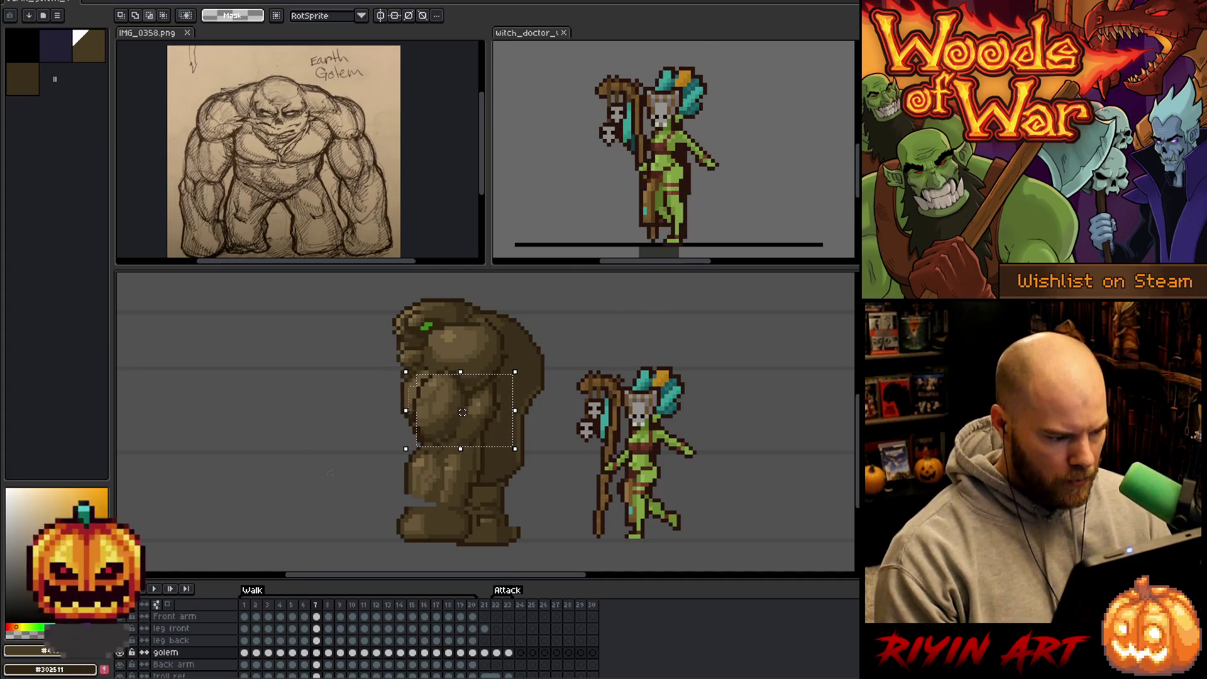
pyautogui.moveTo(341, 491); pyautogui.dragTo(606, 419)
pyautogui.moveTo(462, 400); pyautogui.dragTo(458, 401)
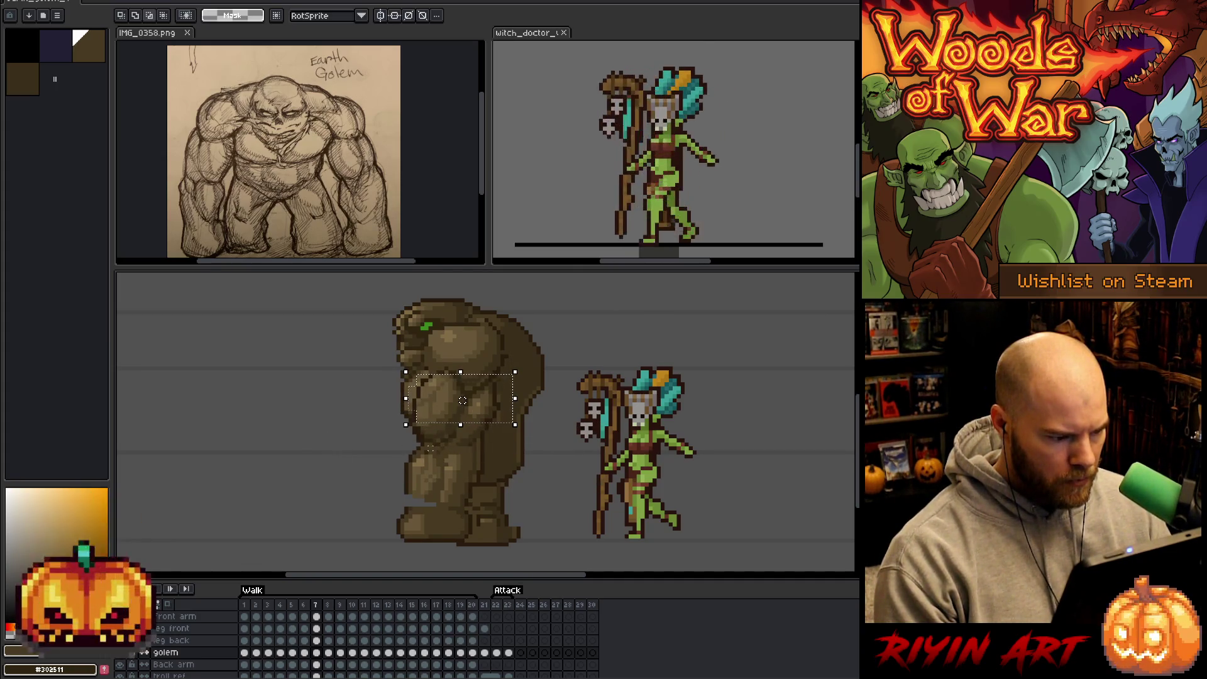
pyautogui.hotkey('ctrl', 'd')
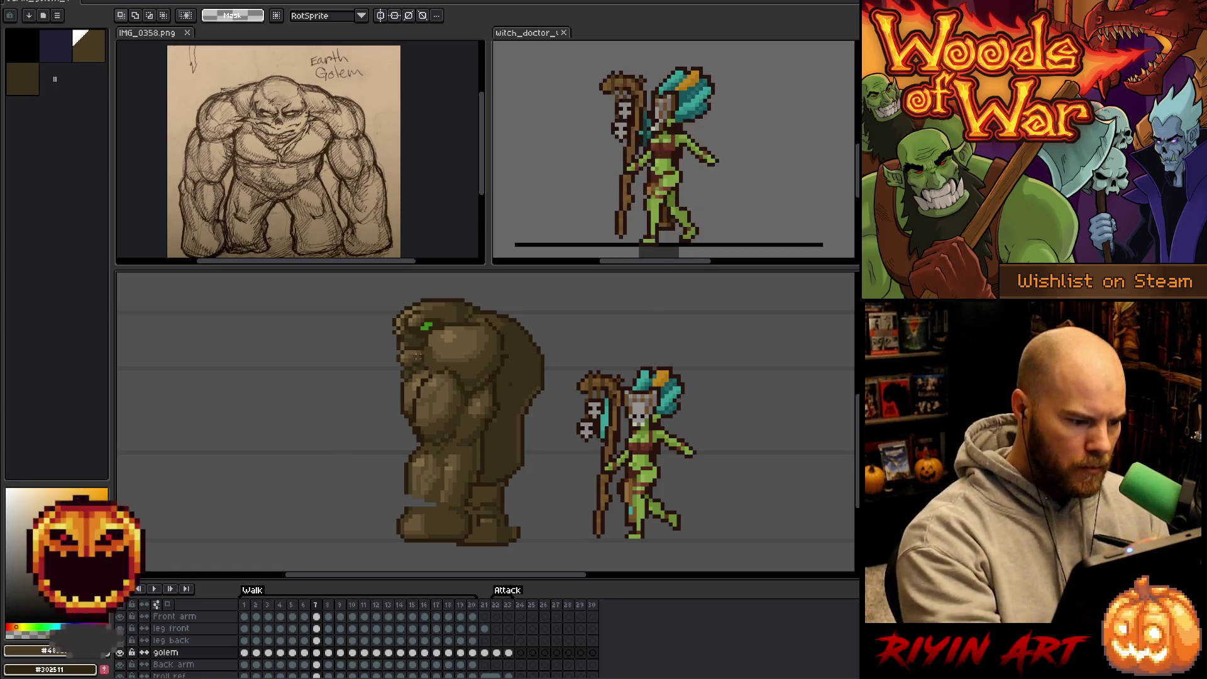
# Pick the dark brown drawing colour and preview the walk animation from frame 4.
pyautogui.press('b')
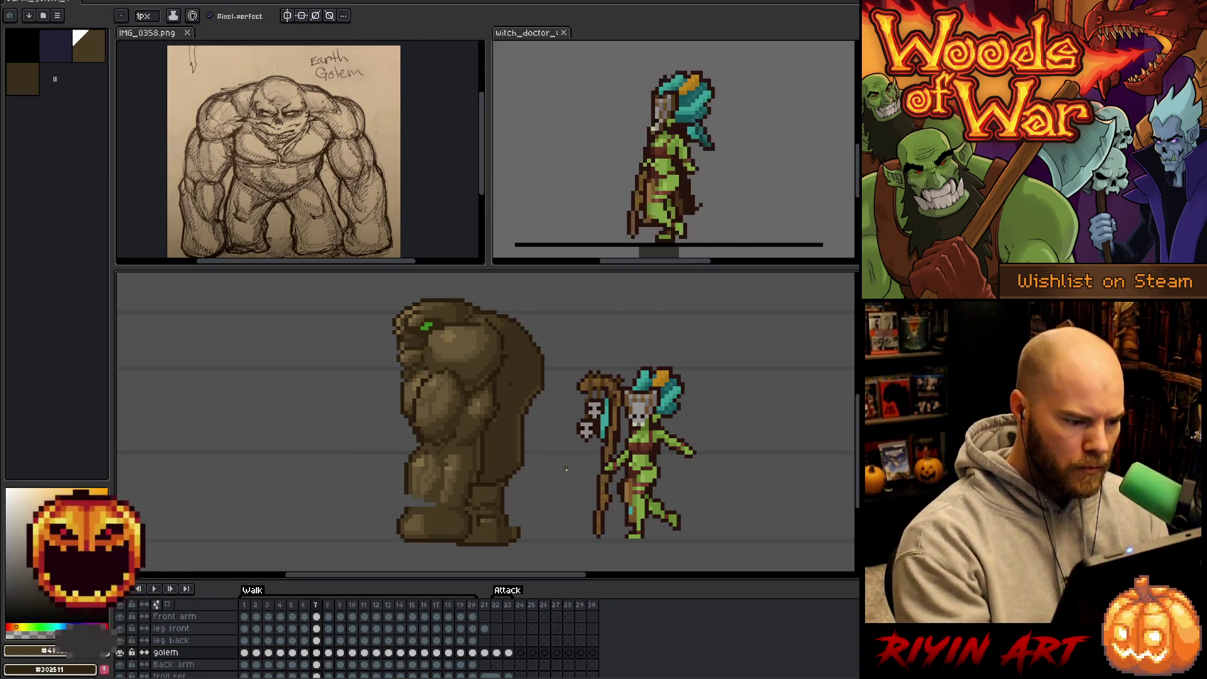
pyautogui.keyDown('alt'); pyautogui.click(515, 376); pyautogui.keyUp('alt')
pyautogui.press('e')
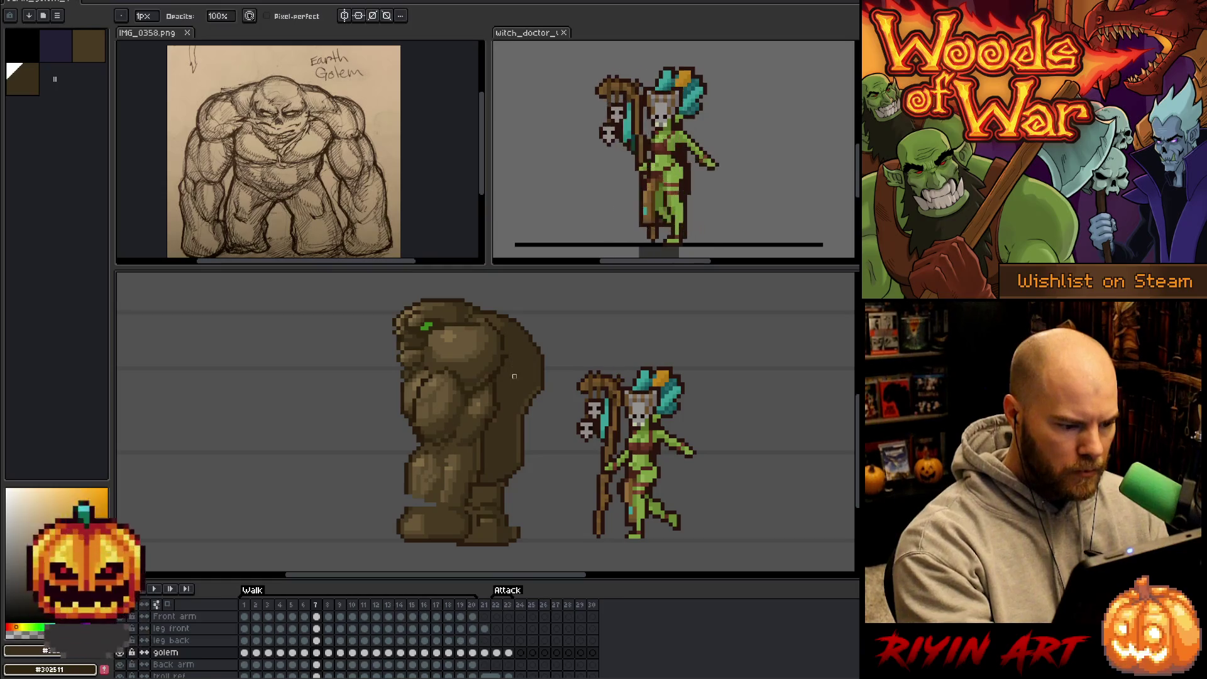
pyautogui.press('b')
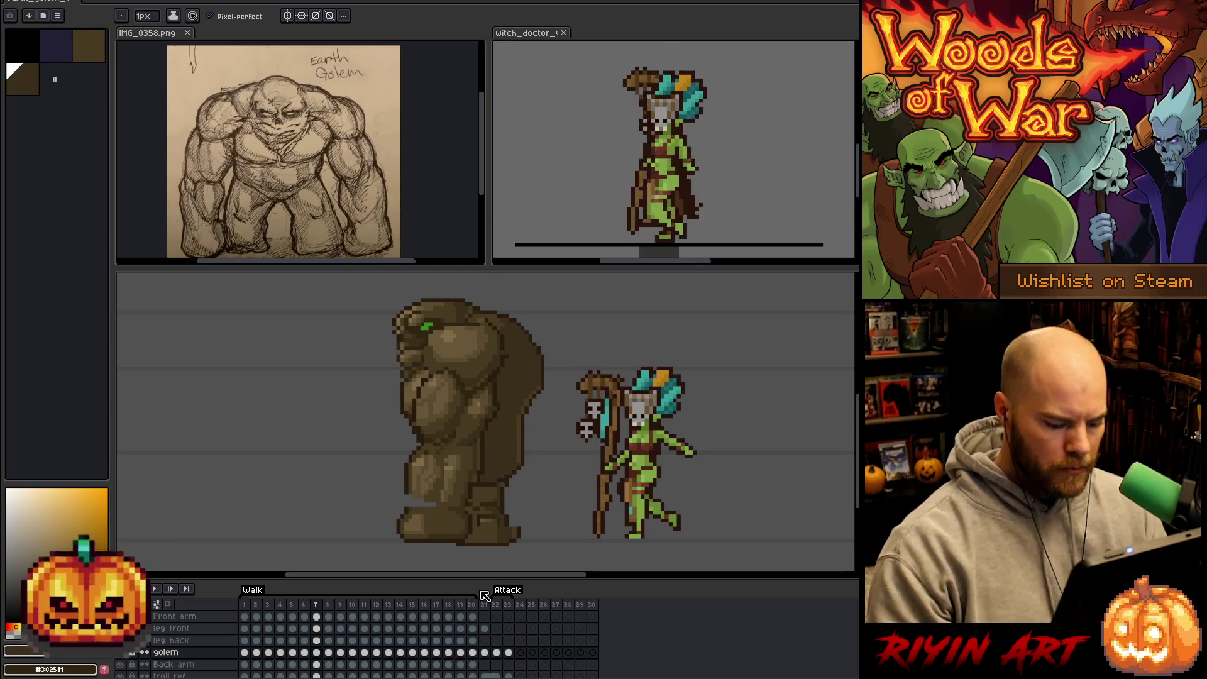
pyautogui.press('Left')
pyautogui.press('Left')
pyautogui.press('Left')
pyautogui.press('Return')
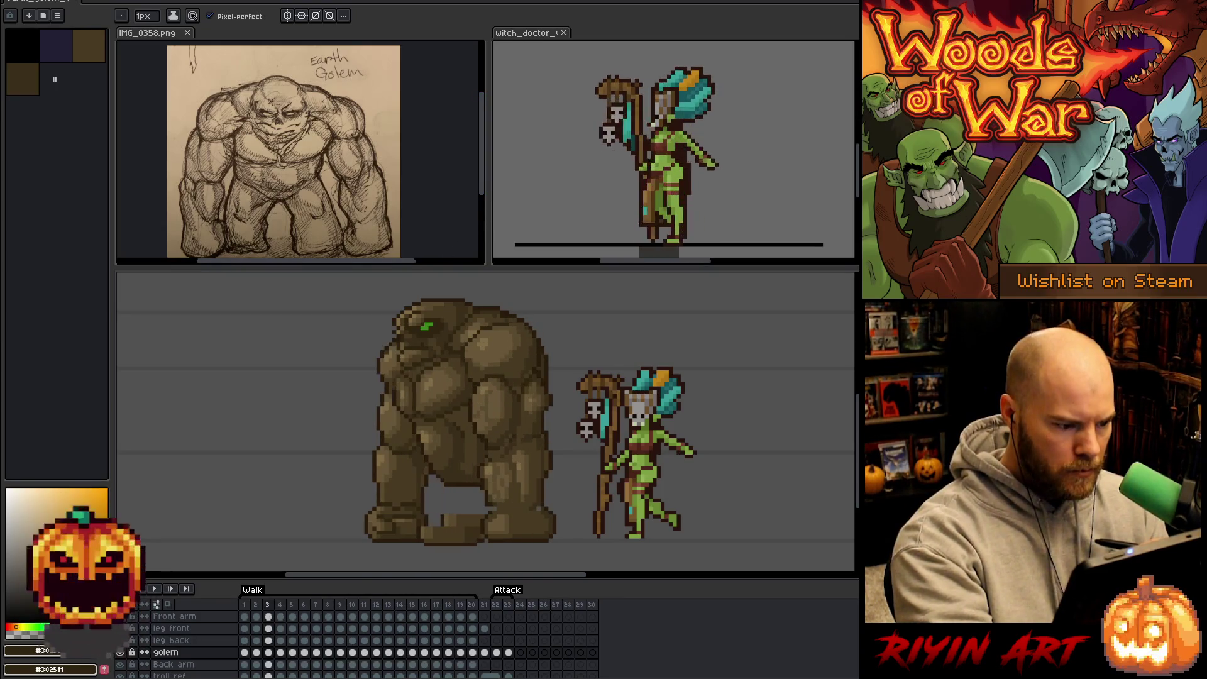
# Sample a lighter brown and a head colour from the golem on walk frames 4 and 5.
pyautogui.press('Right')
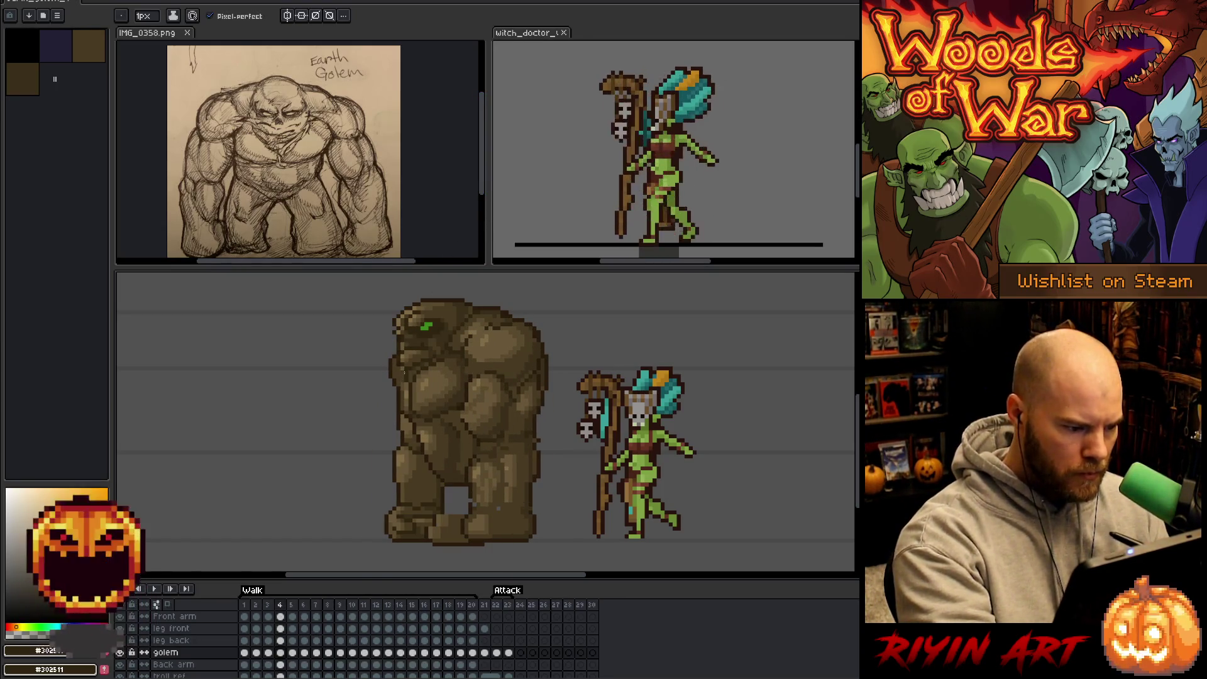
pyautogui.keyDown('alt'); pyautogui.click(404, 376); pyautogui.keyUp('alt')
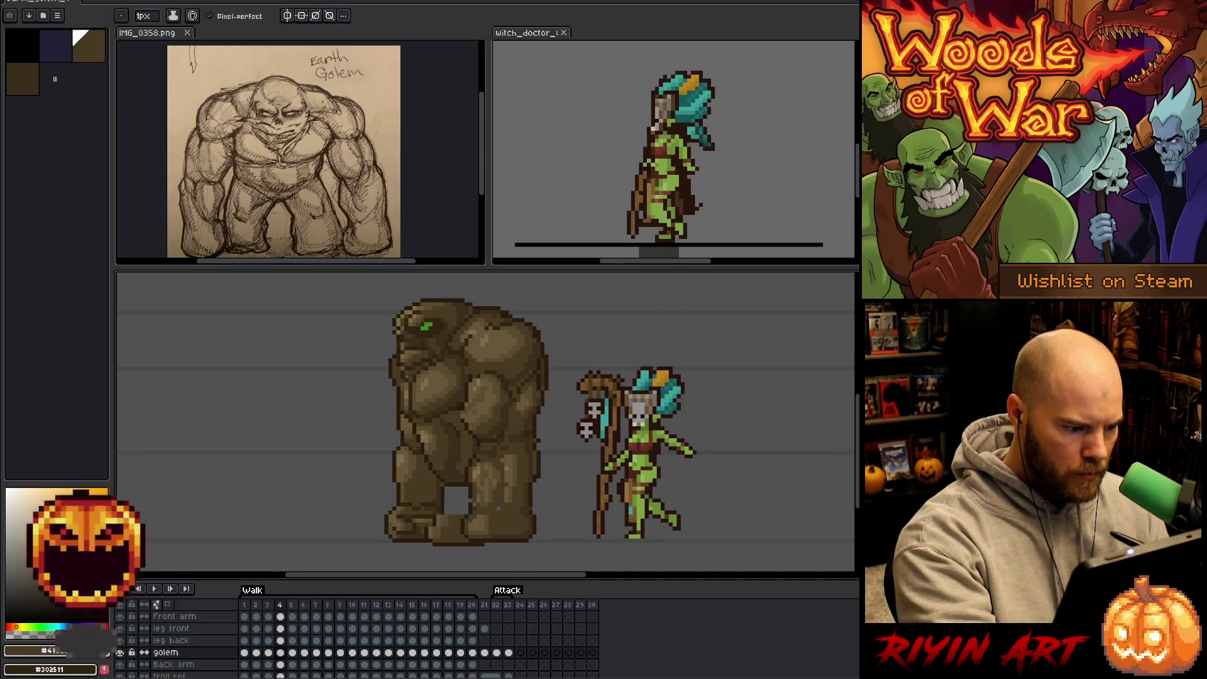
pyautogui.press('Right')
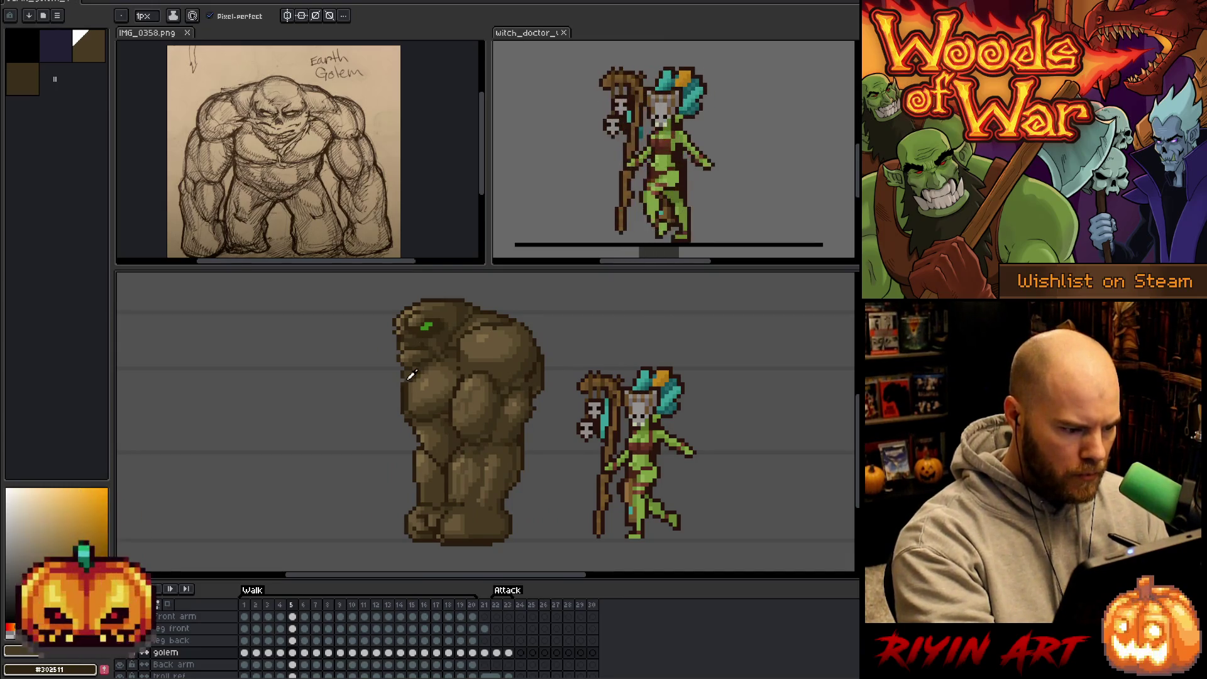
pyautogui.keyDown('alt'); pyautogui.click(419, 320); pyautogui.keyUp('alt')
pyautogui.press('Left')
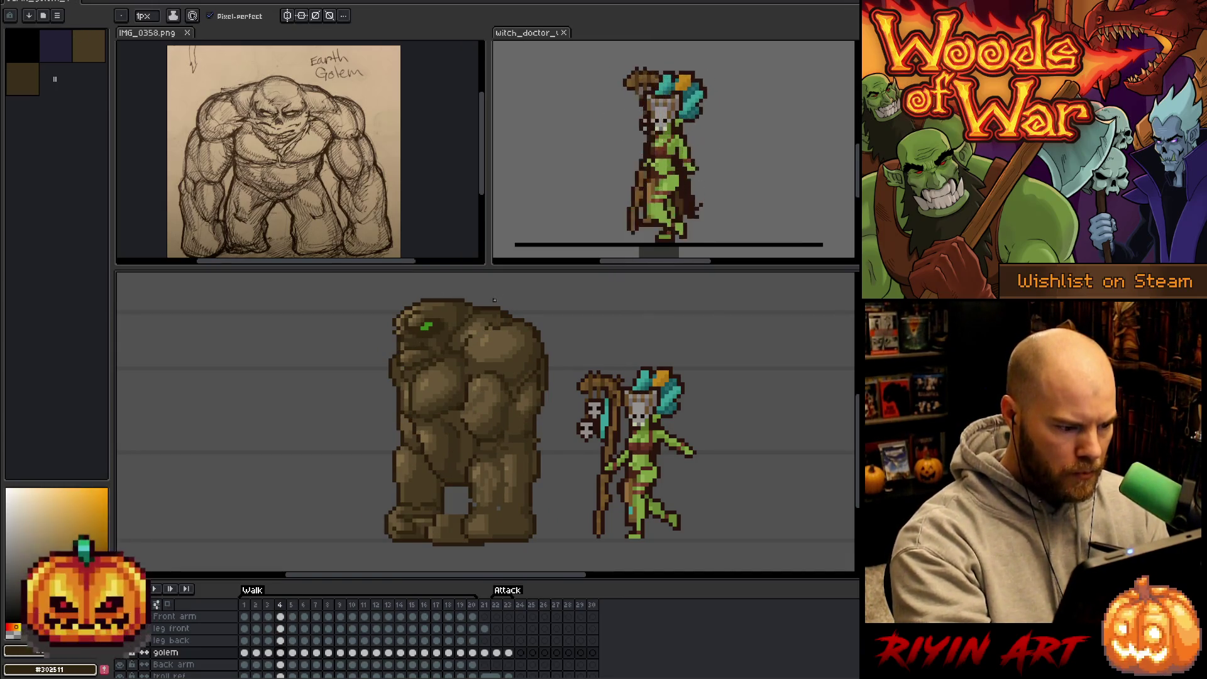
pyautogui.press('Left')
# Compare walk frames 6 and 7 of the golem, ending with the pencil active.
pyautogui.press('Right')
pyautogui.press('Right')
pyautogui.press('Right')
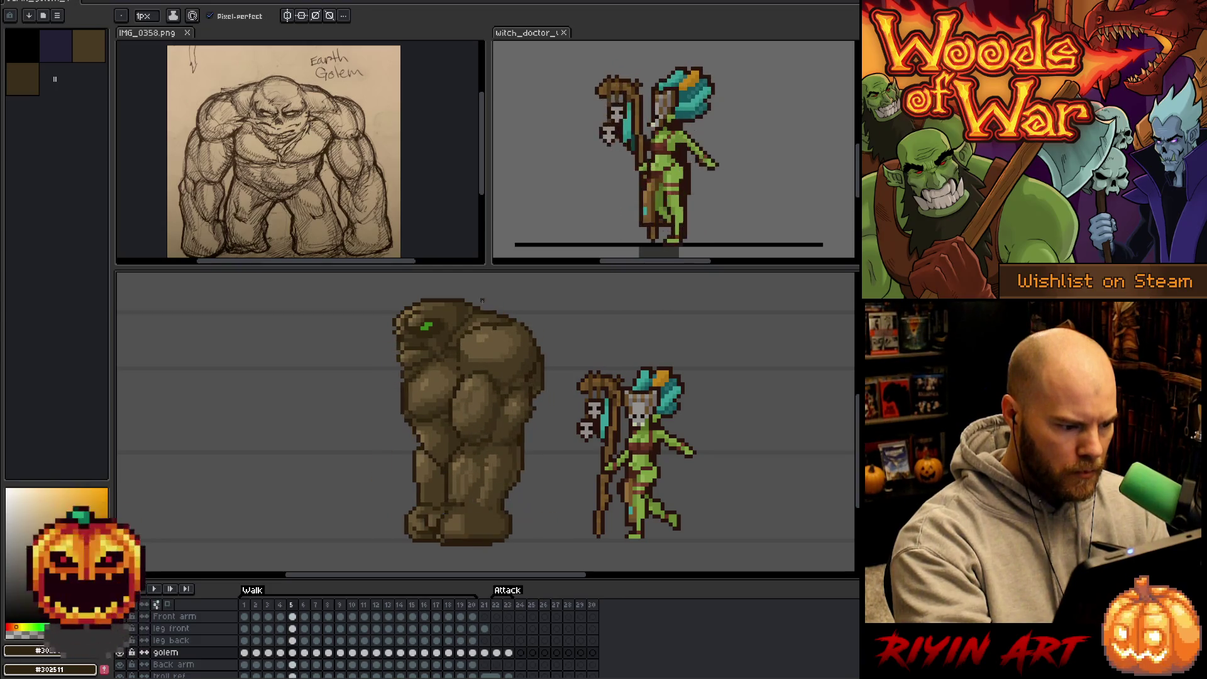
pyautogui.press('Right')
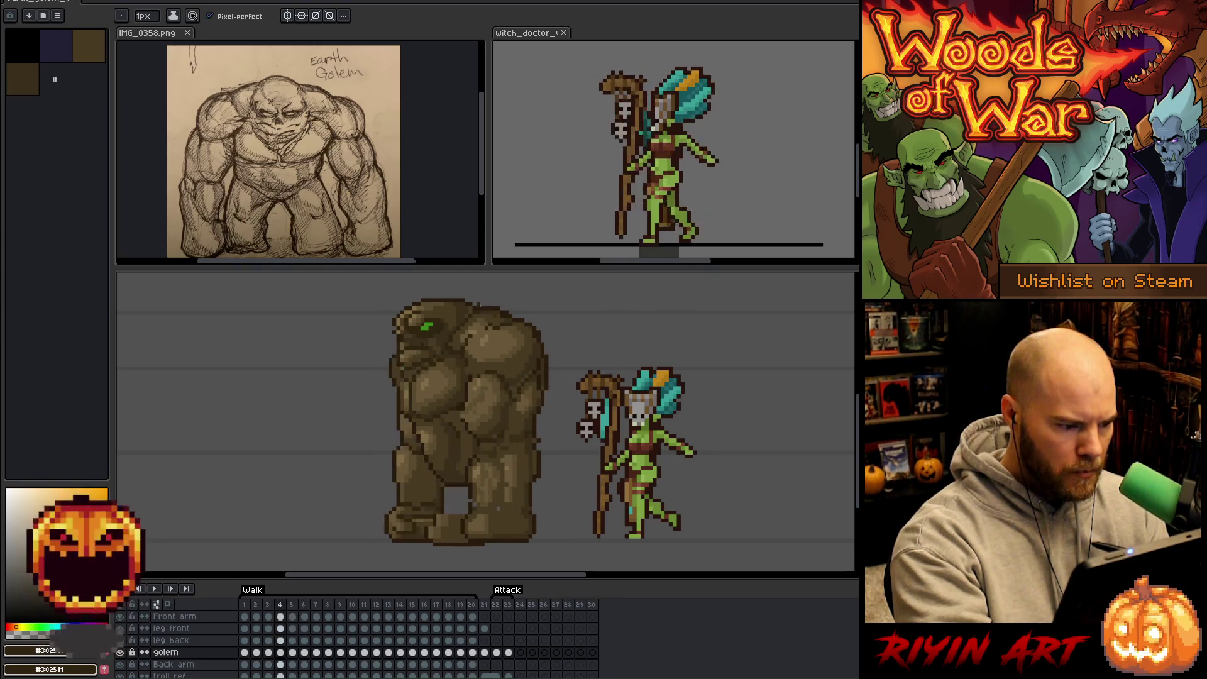
pyautogui.press('Left')
pyautogui.press('Right')
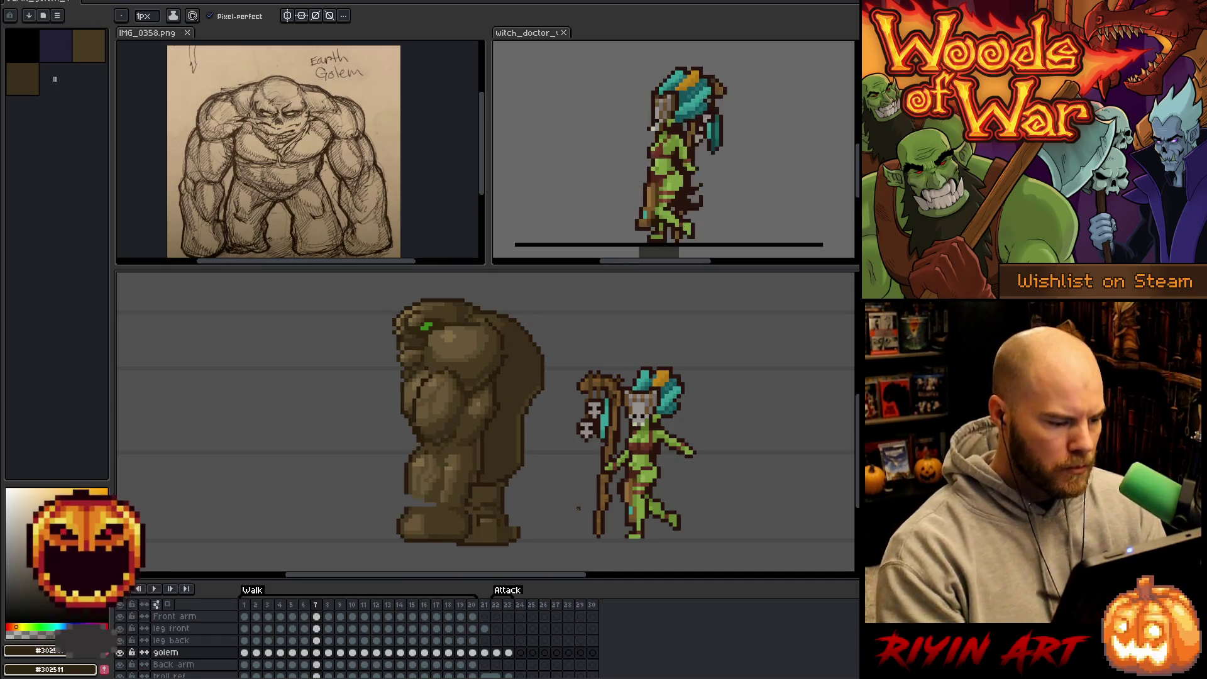
pyautogui.press('e')
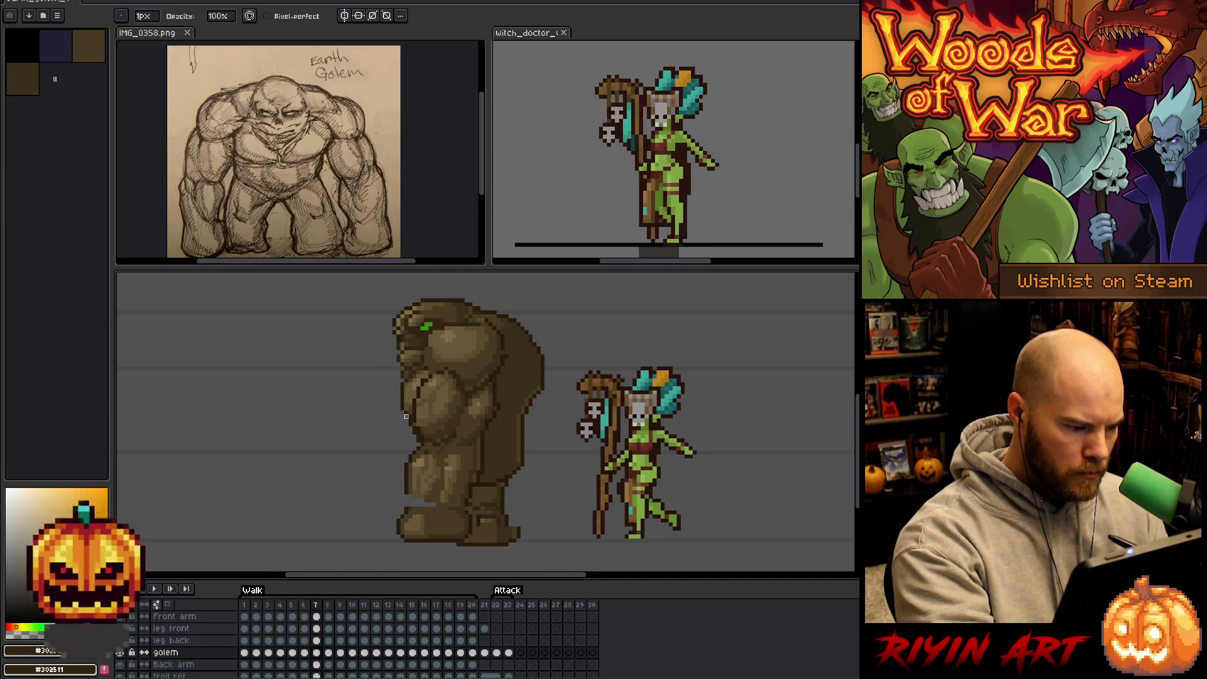
pyautogui.press('i')
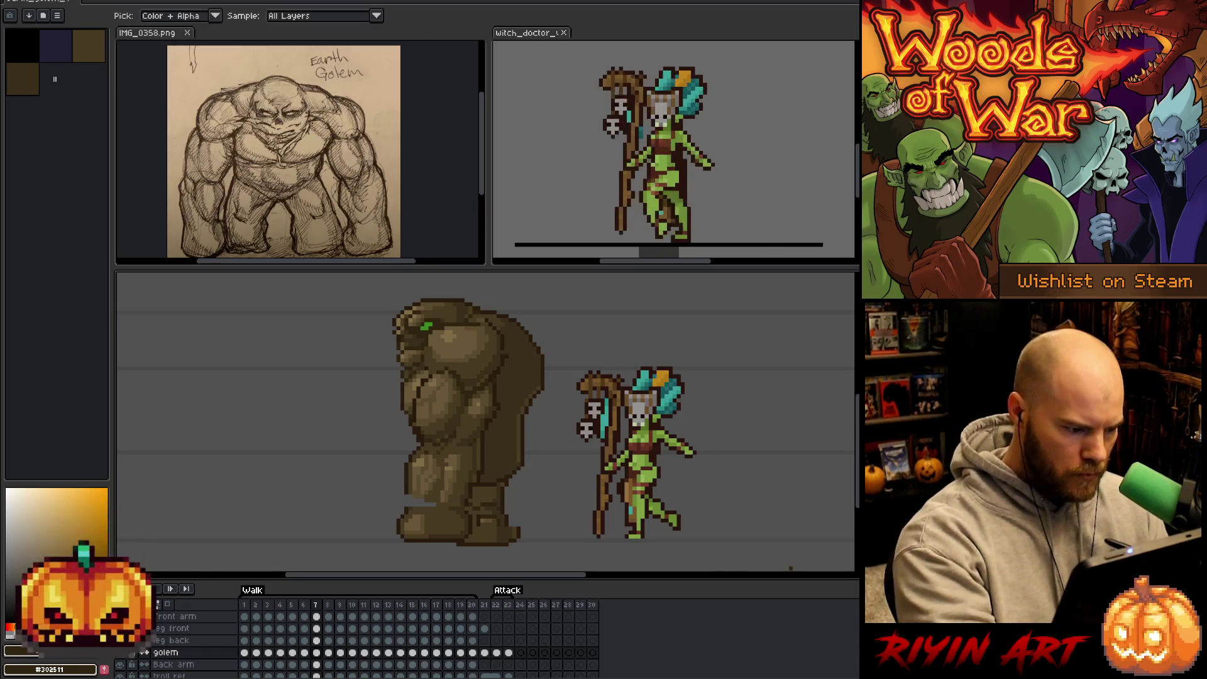
pyautogui.press('b')
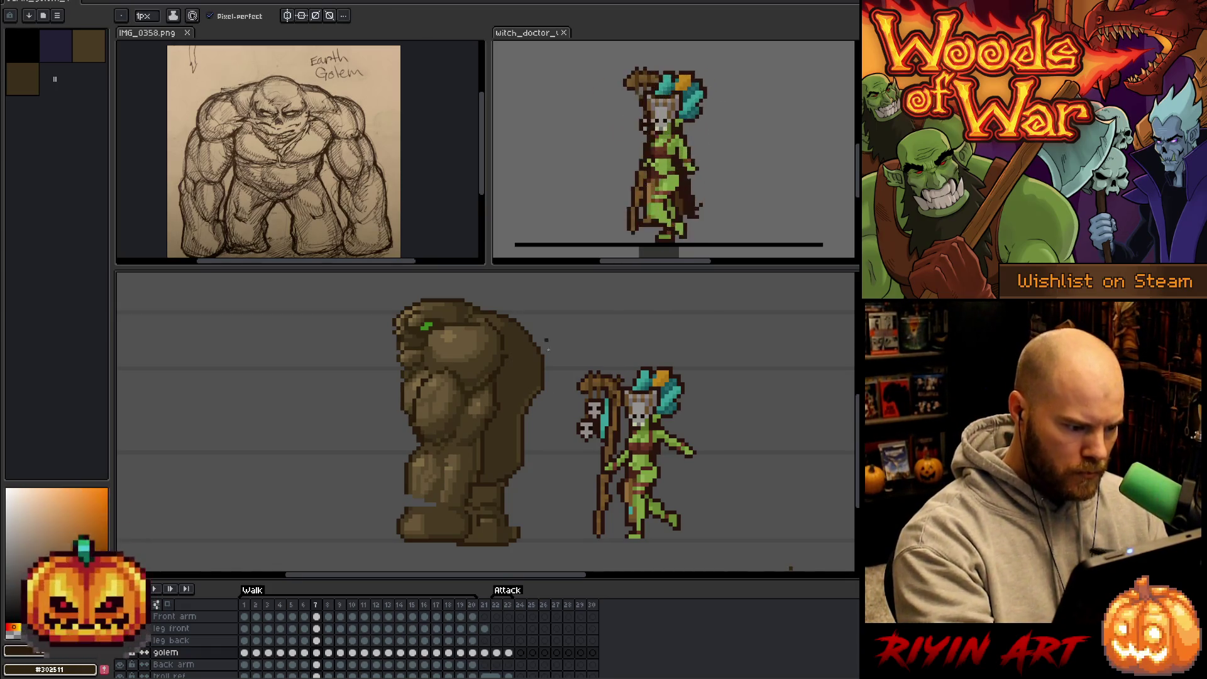
# Compare neighbouring walk poses, then select the golem's frame 7 and frame 8 cels.
pyautogui.press('Right')
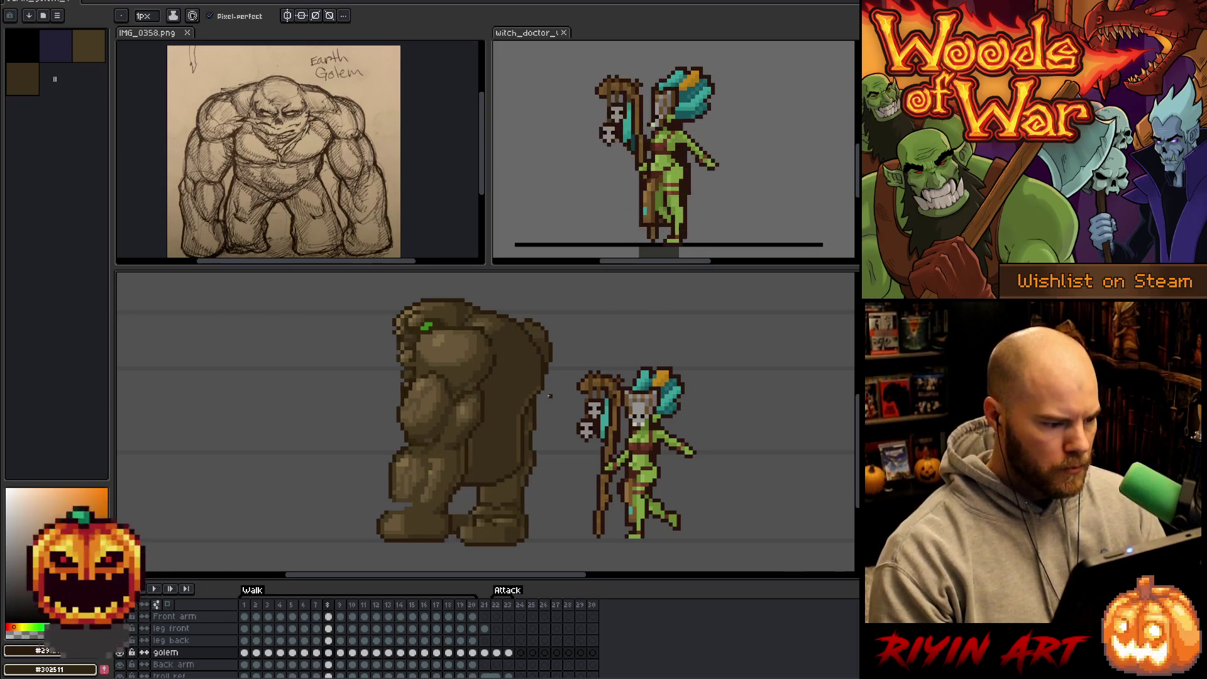
pyautogui.press('Left')
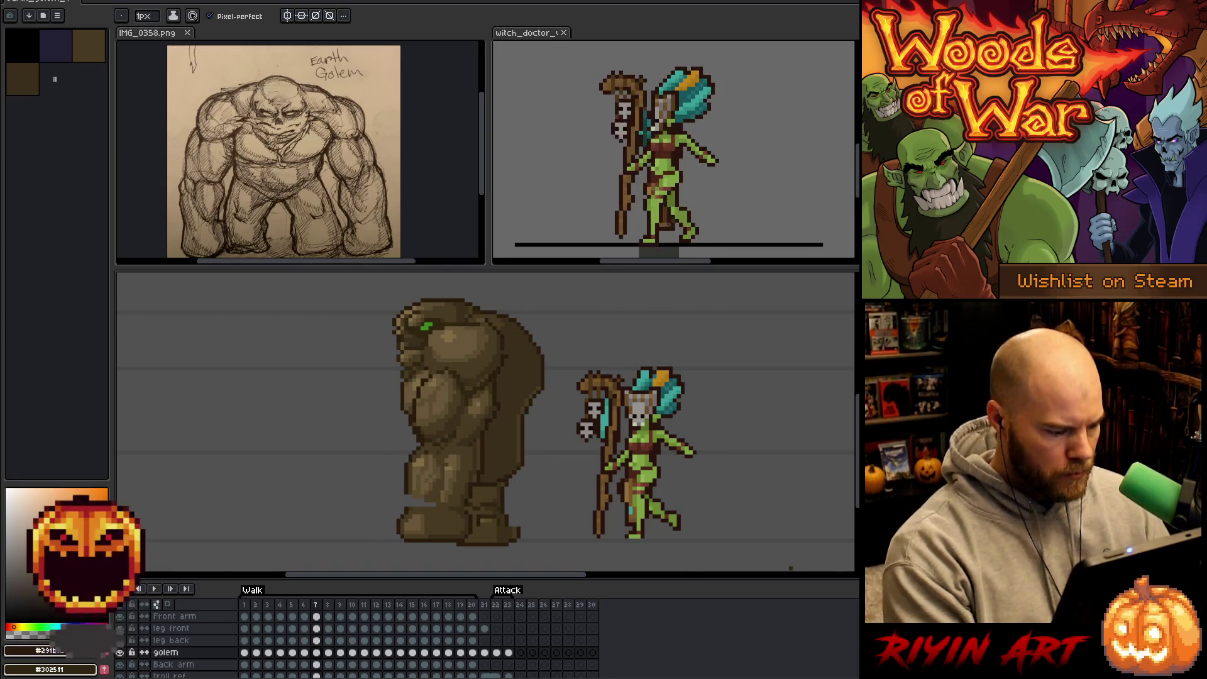
pyautogui.click(317, 654)
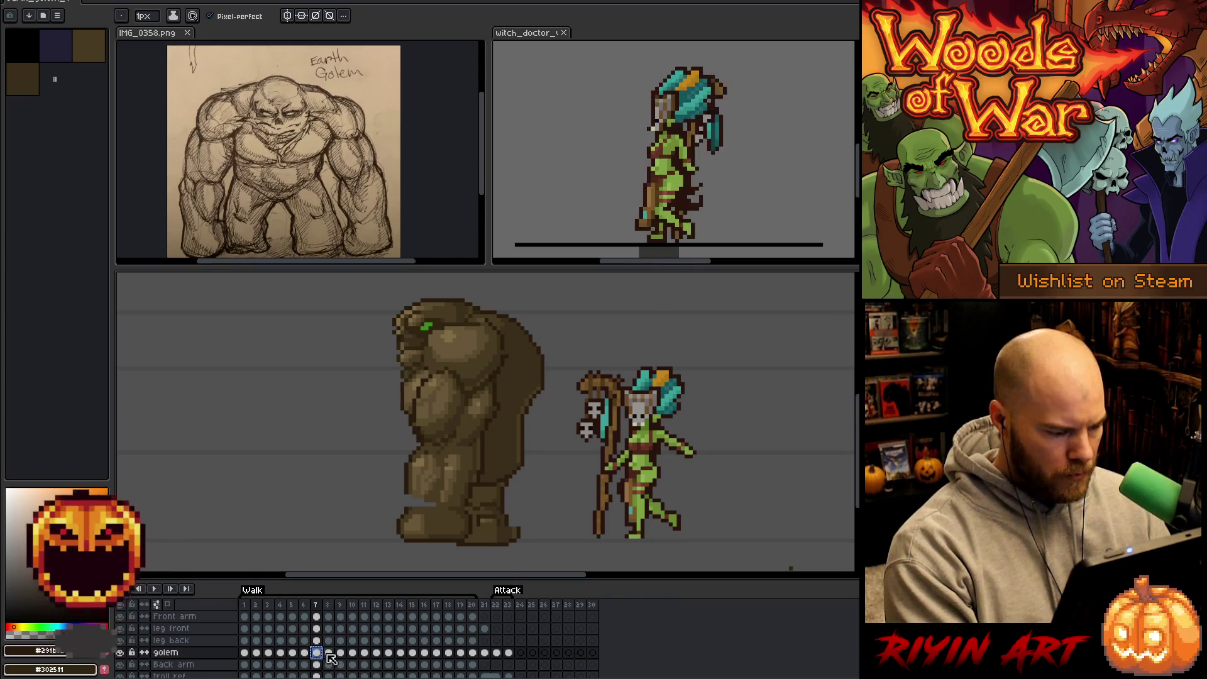
pyautogui.click(328, 654)
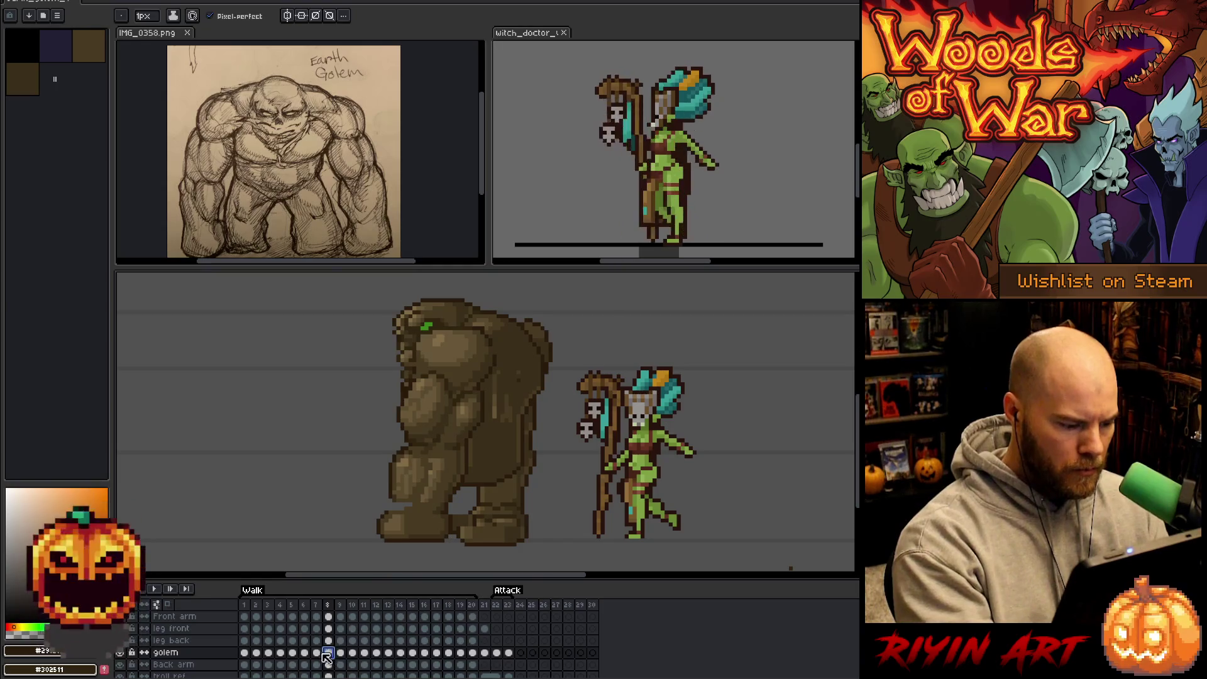
# Solo the golem layer on frame 7 and cover its white stray pixels in dark brown.
pyautogui.click(316, 652)
pyautogui.keyDown('alt'); pyautogui.click(120, 653); pyautogui.keyUp('alt')
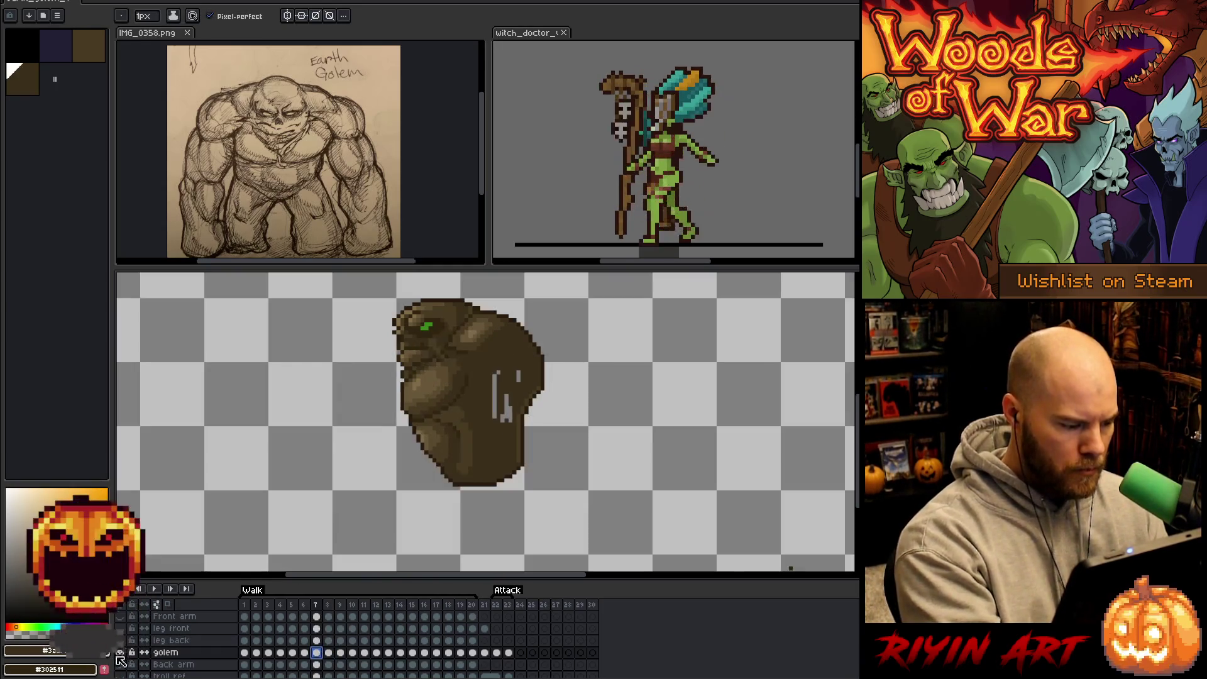
pyautogui.press('w')
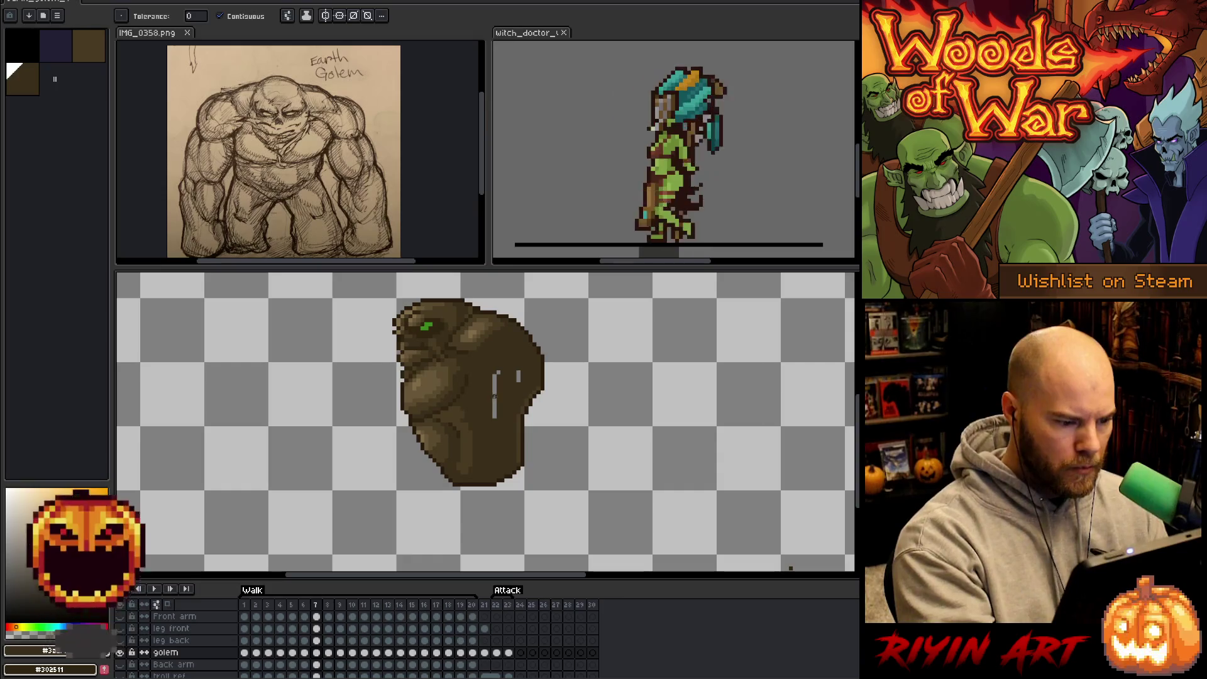
pyautogui.click(518, 376)
pyautogui.press('b')
pyautogui.moveTo(495, 375); pyautogui.dragTo(495, 418)
pyautogui.click(497, 371)
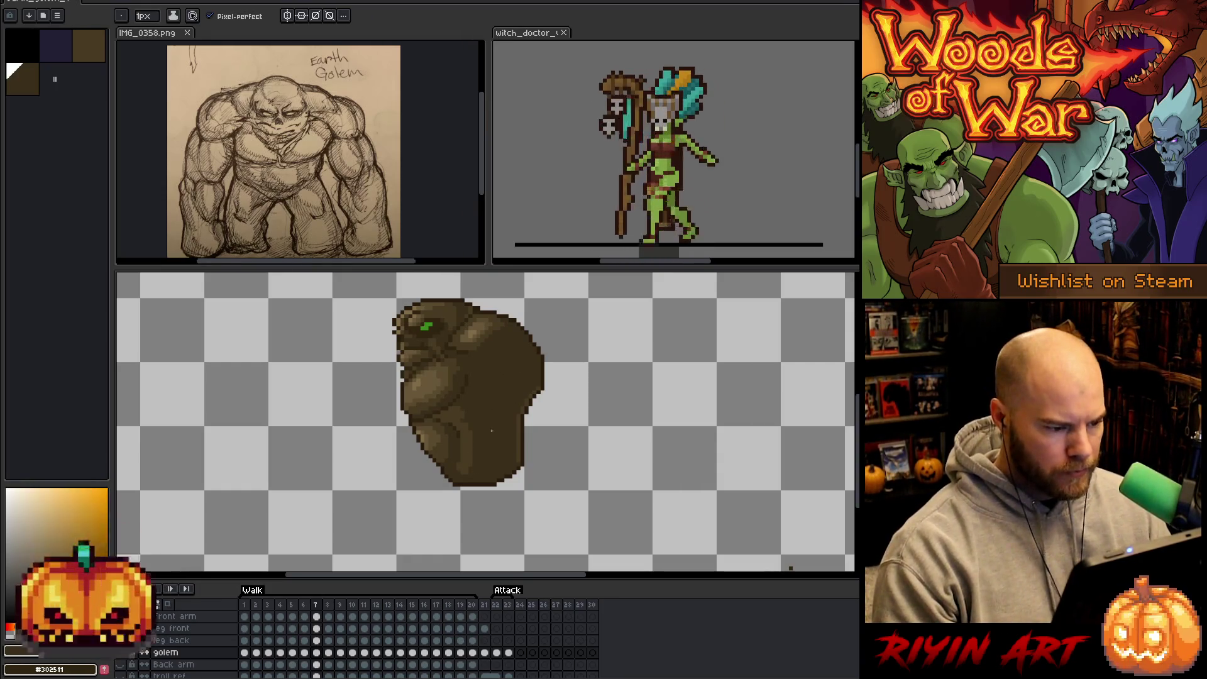
# Fill and paint over the golem's light stray pixels on walk frames 6 and 4.
pyautogui.press('Left')
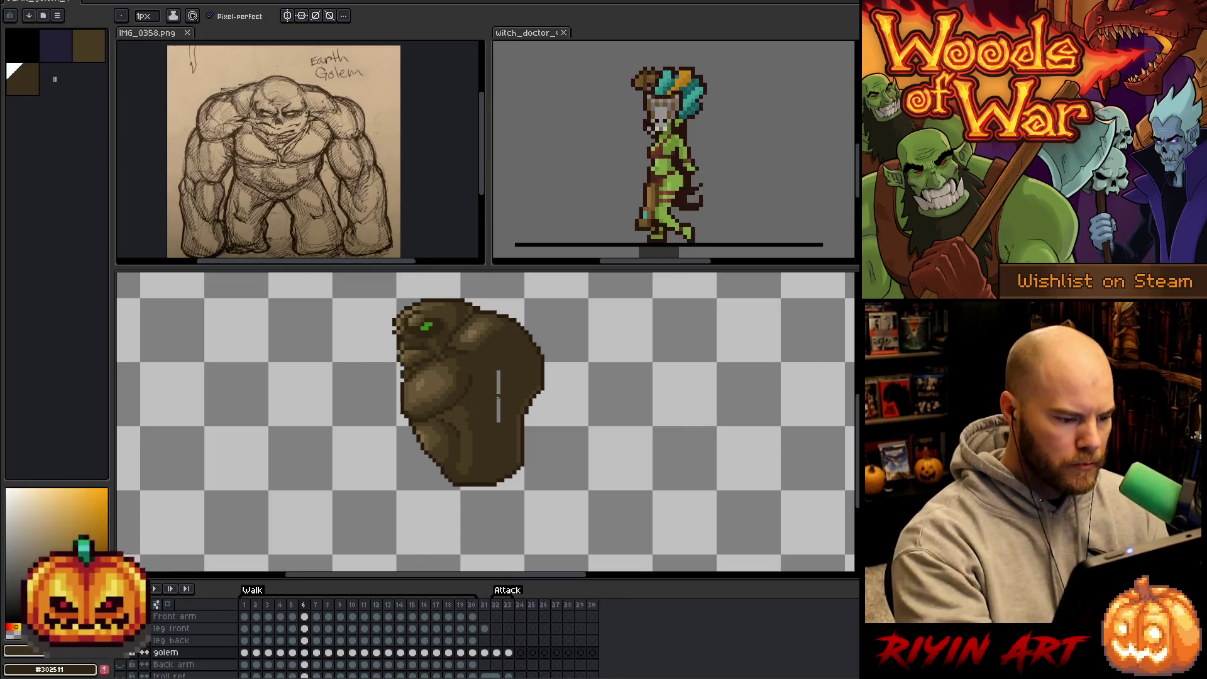
pyautogui.press('g')
pyautogui.press('Left')
pyautogui.press('Left')
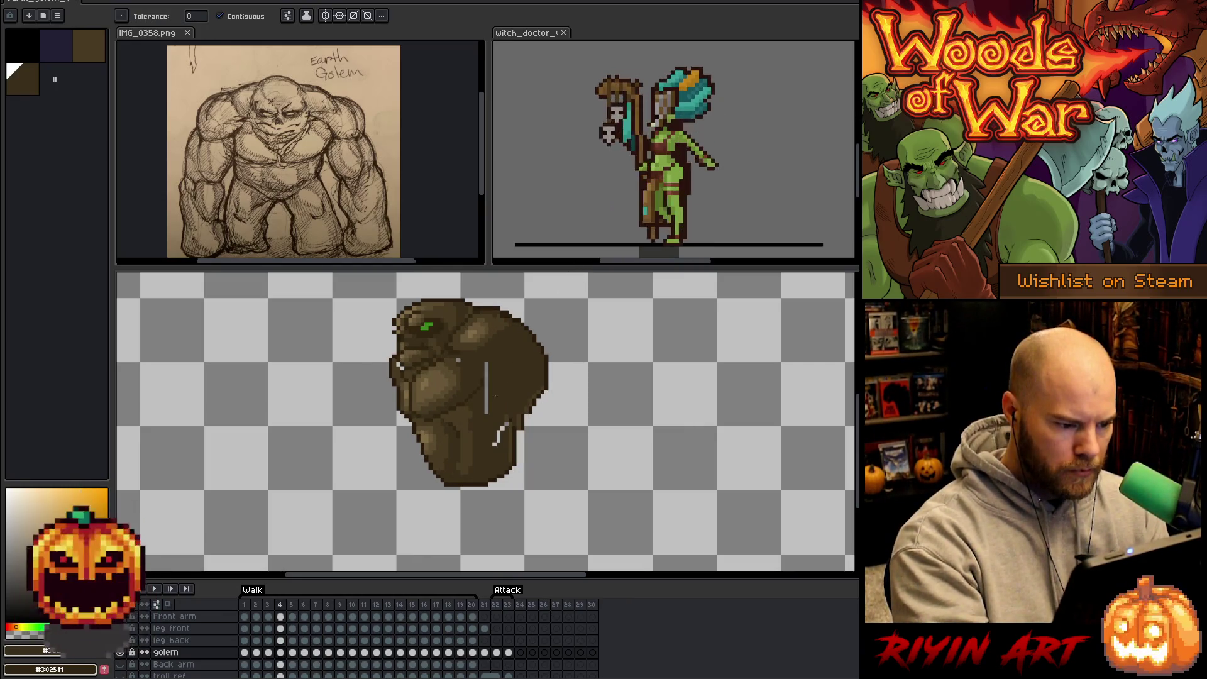
pyautogui.click(486, 375)
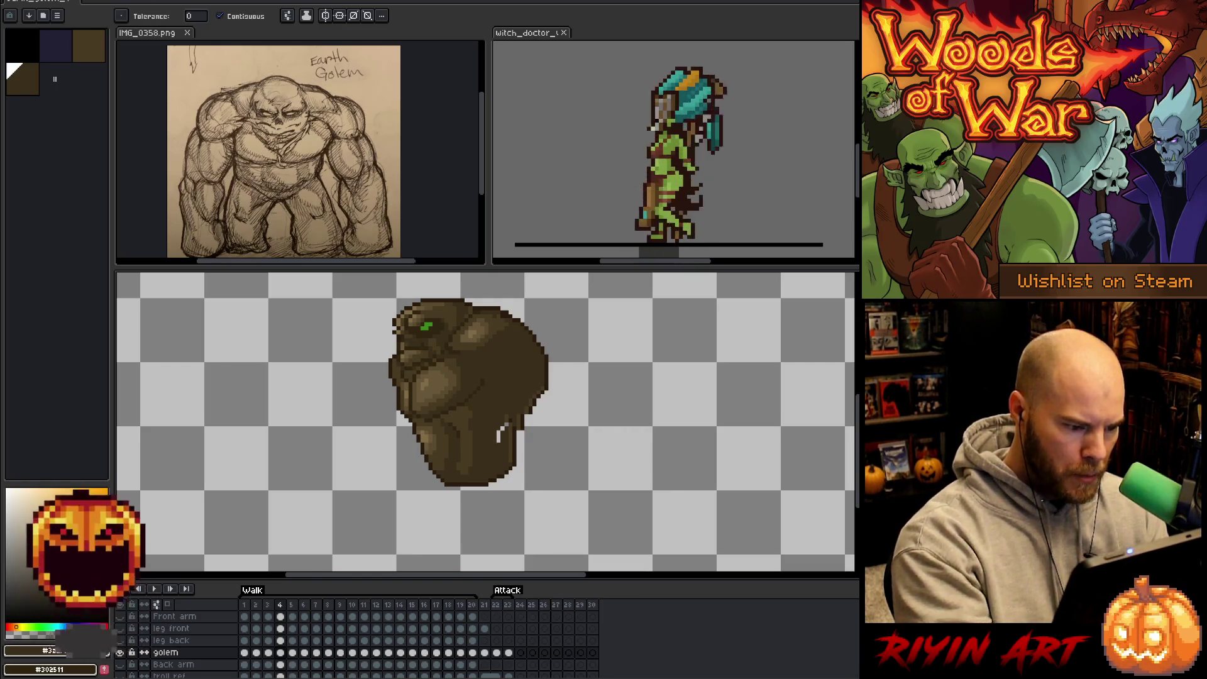
pyautogui.press('b')
pyautogui.moveTo(499, 440)
pyautogui.mouseDown()
pyautogui.moveTo(505, 411)
pyautogui.moveTo(500, 440)
pyautogui.mouseUp()
# Touch up the pale specks on the golem's body on walk frames 3 and 2.
pyautogui.press('Left')
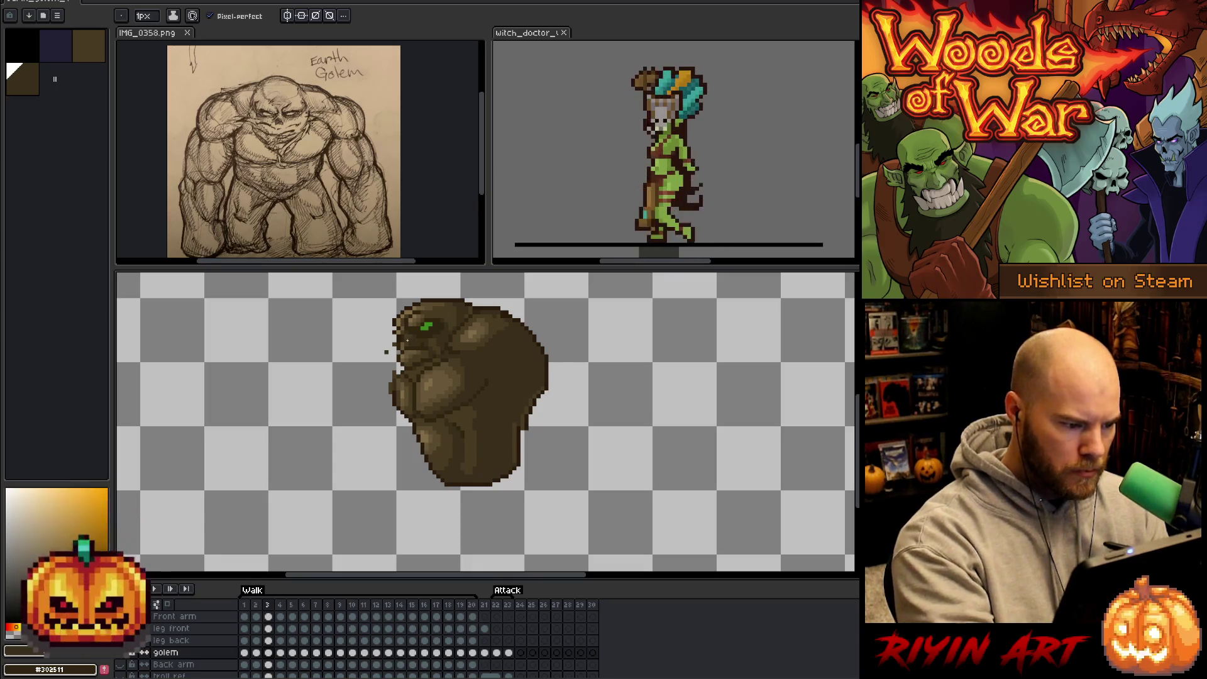
pyautogui.press('e')
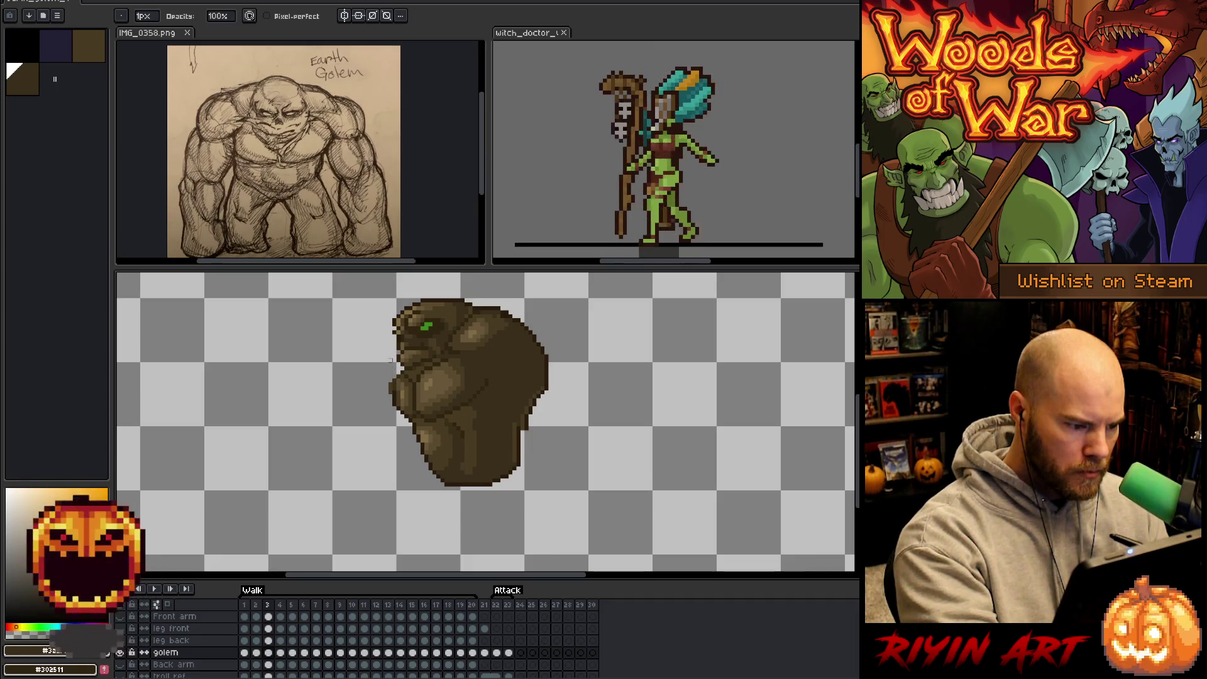
pyautogui.press('Left')
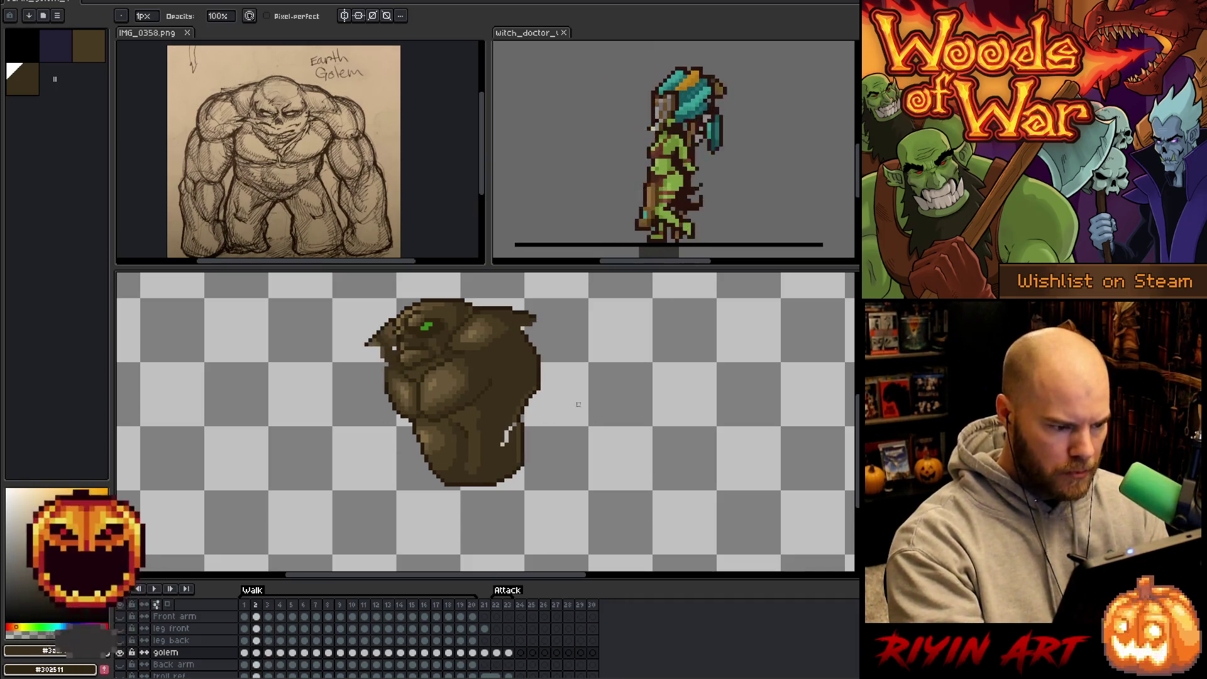
pyautogui.press('b')
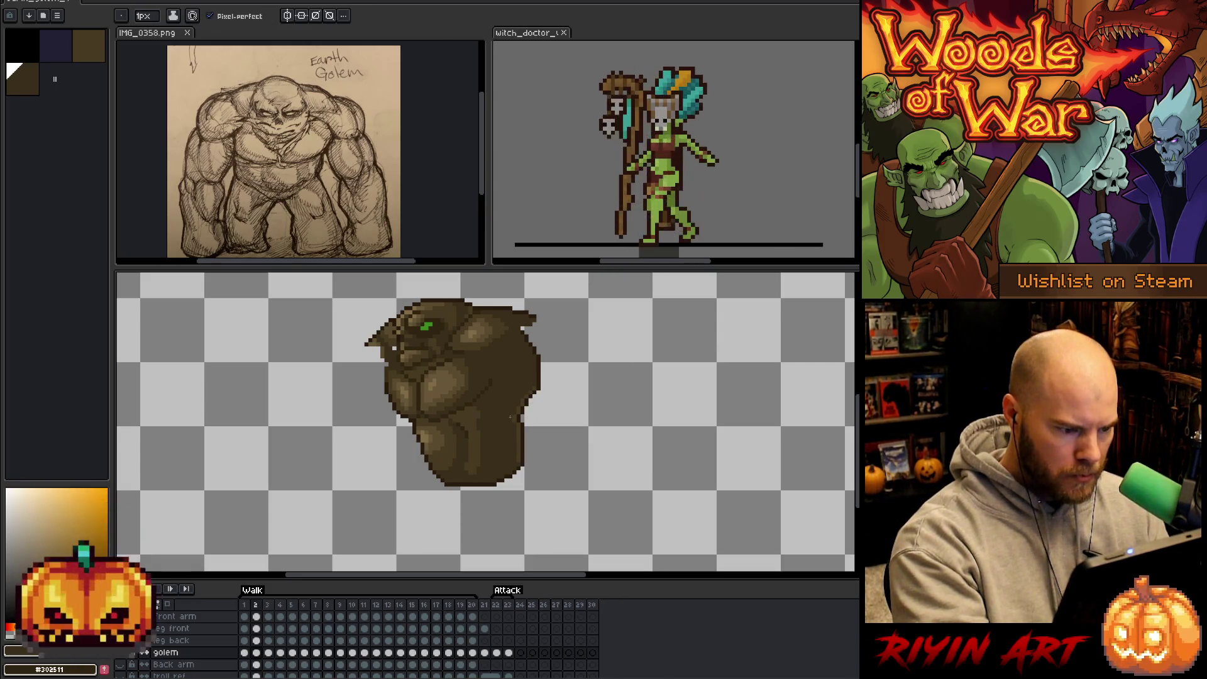
# Show all layers again and scrub the walk between frames 1, 5 and 3.
pyautogui.press('Left')
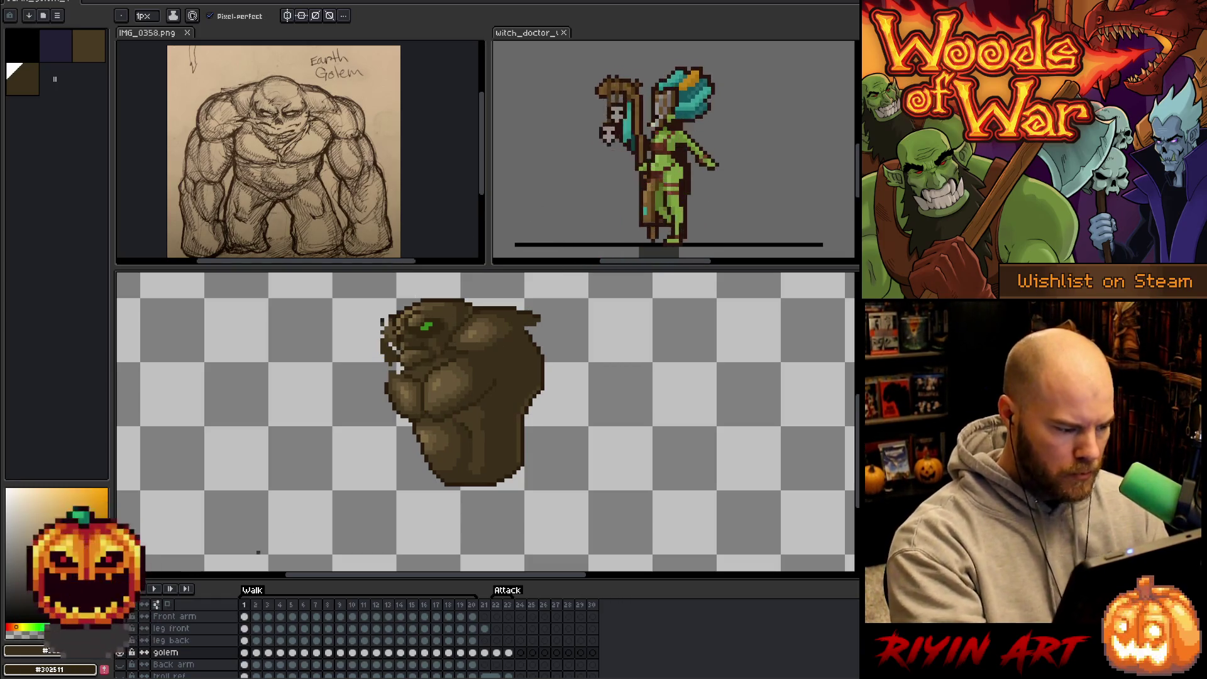
pyautogui.hotkey('ctrl', 'z')
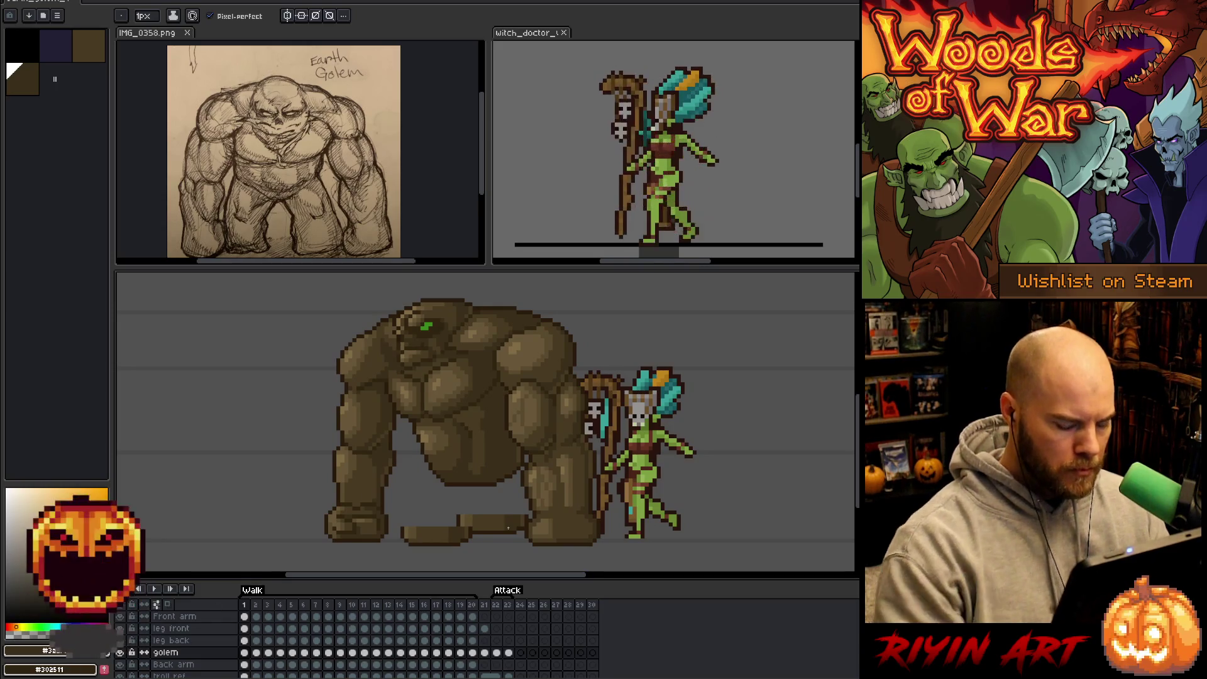
pyautogui.press('Right')
pyautogui.press('Right')
pyautogui.press('Right')
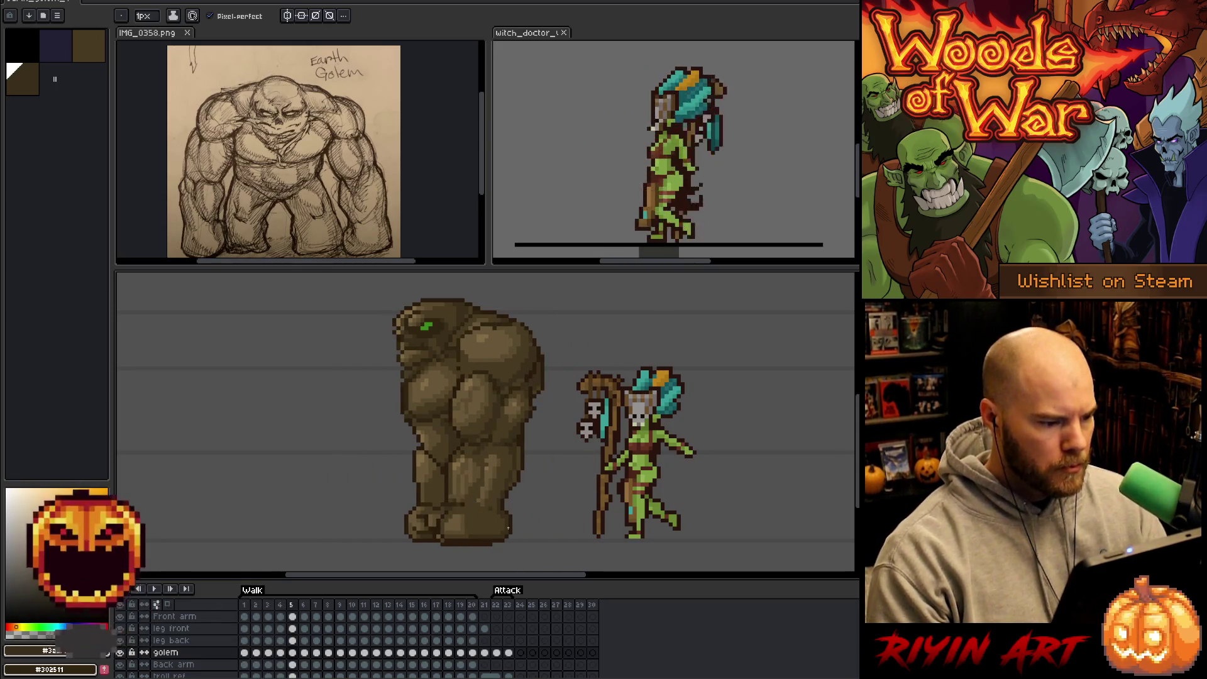
pyautogui.press('Left')
pyautogui.press('Left')
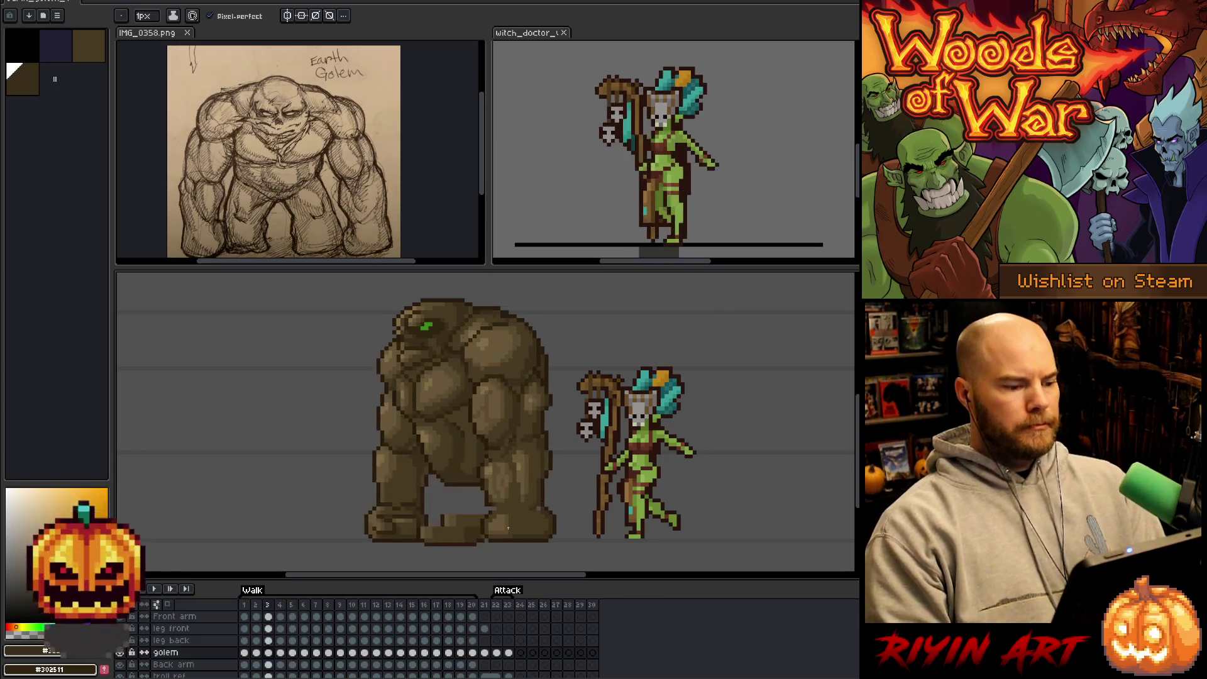
pyautogui.press('Left')
pyautogui.press('Left')
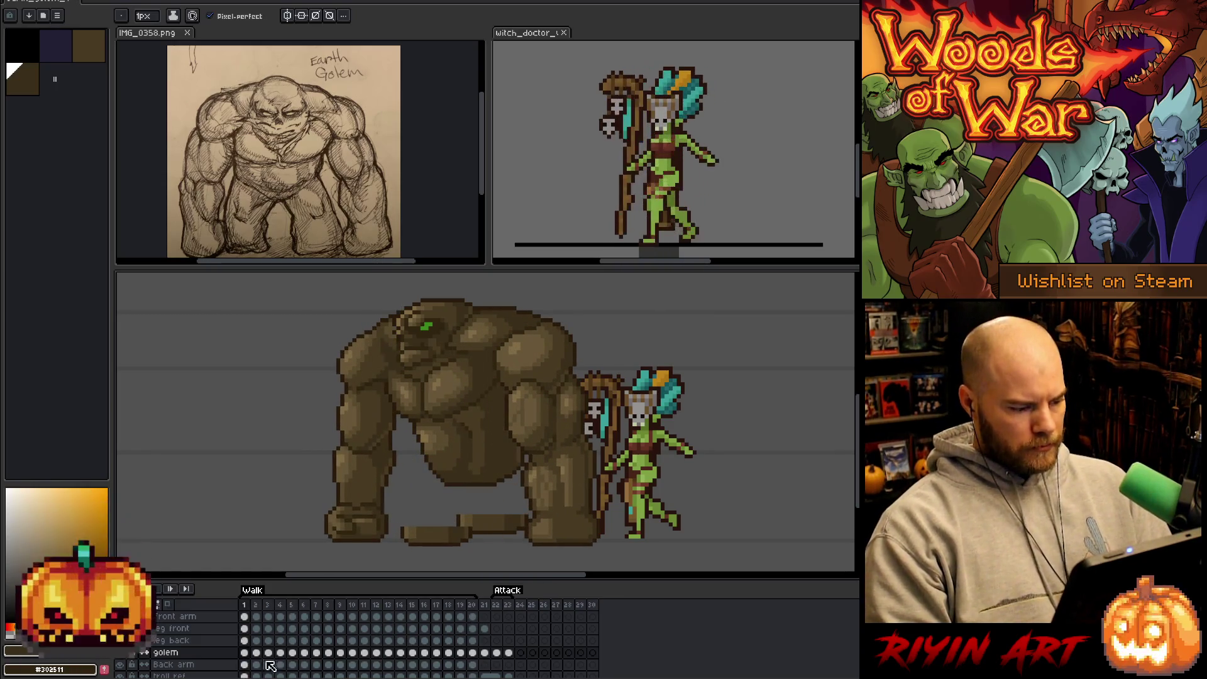
# Select the golem cels for frames 1–3 and the leg back cels for frames 1–6.
pyautogui.moveTo(245, 653)
pyautogui.mouseDown()
pyautogui.moveTo(319, 648)
pyautogui.moveTo(297, 647)
pyautogui.mouseUp()
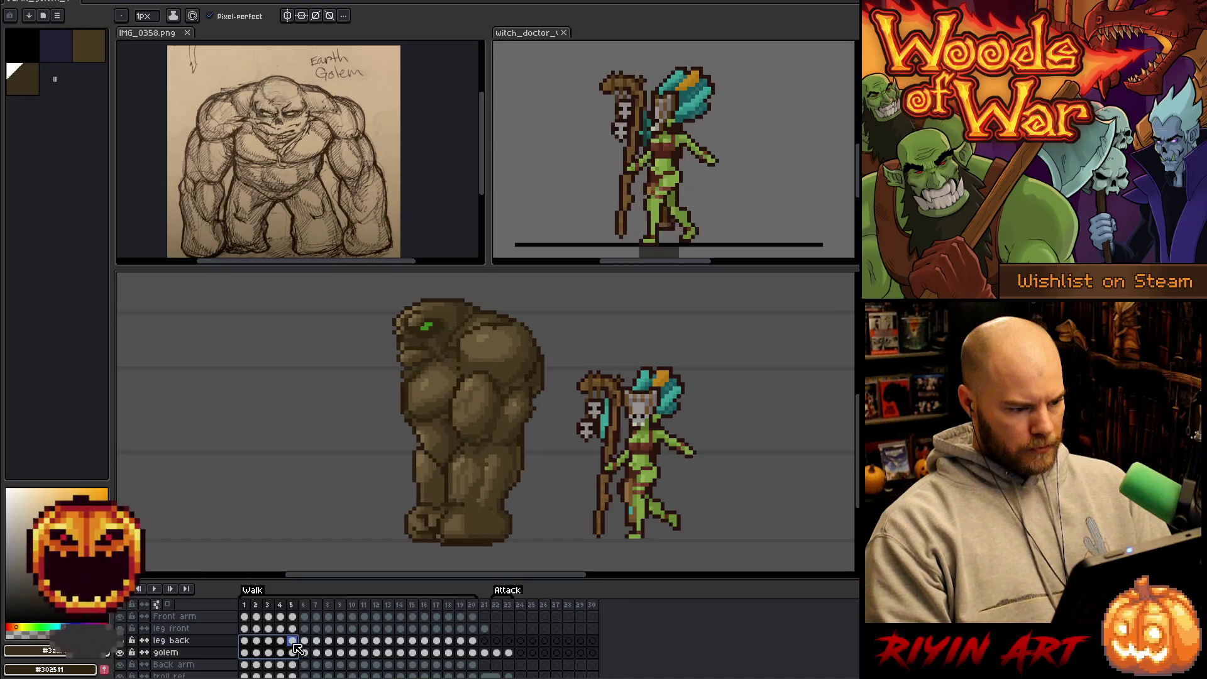
pyautogui.click(297, 644)
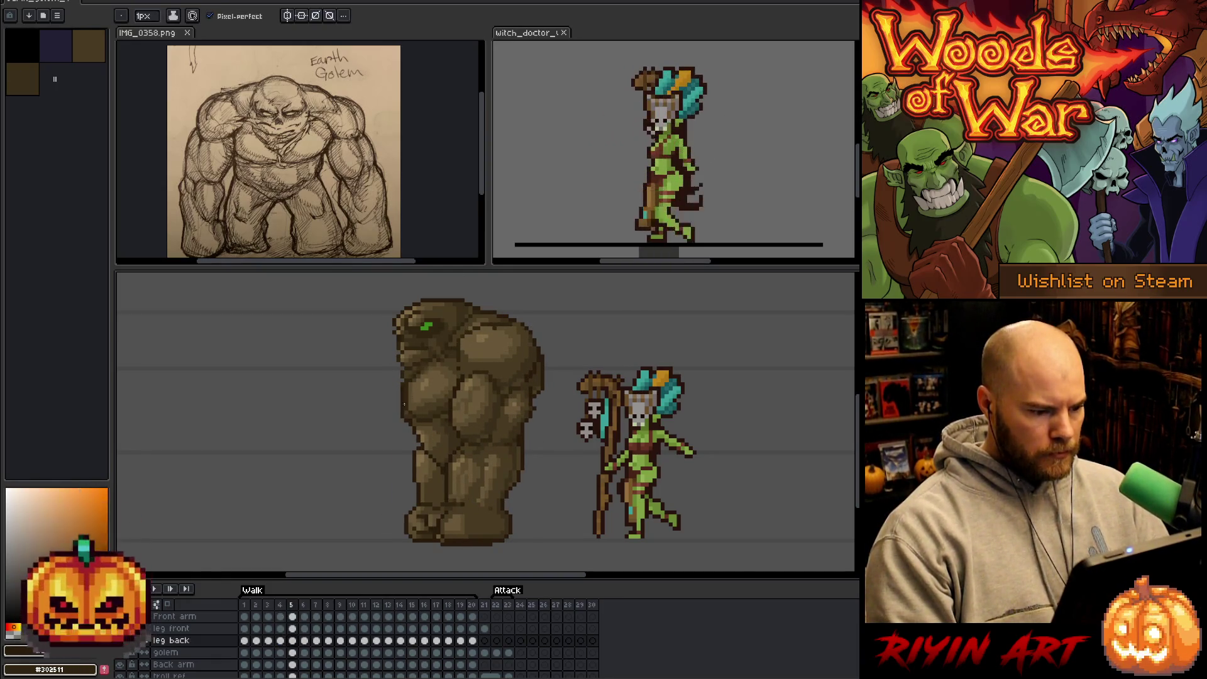
pyautogui.moveTo(247, 641); pyautogui.dragTo(330, 641)
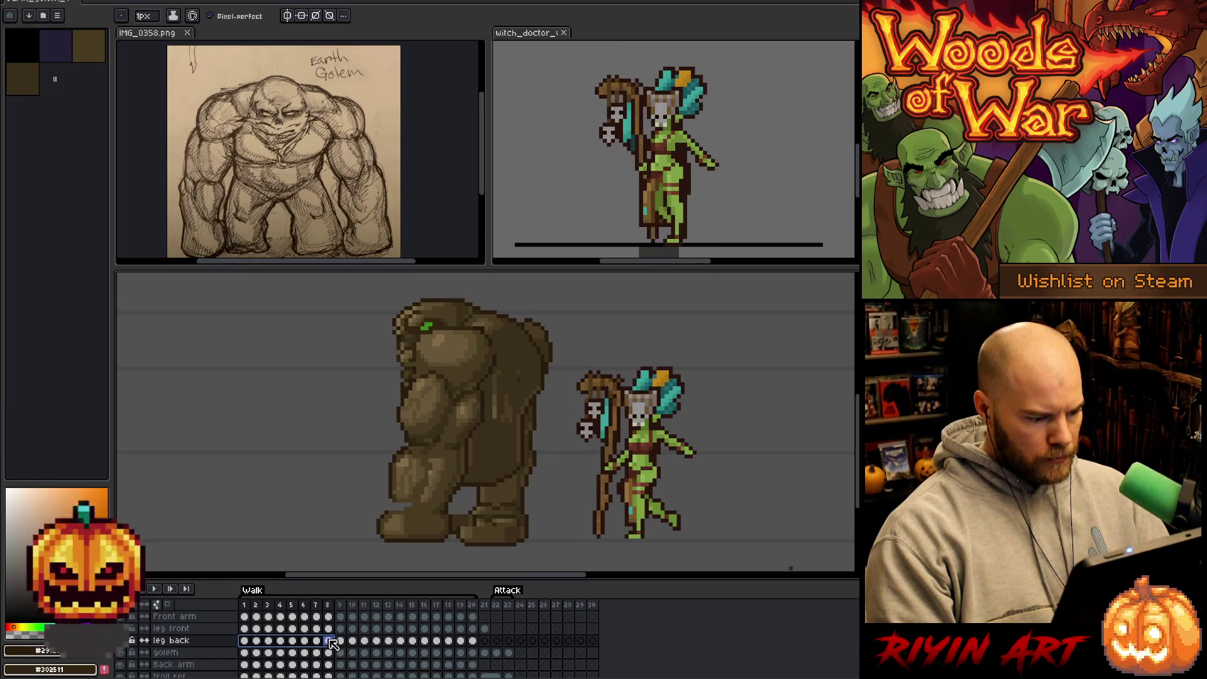
# Select the leg back cel on frame 8, then sample the golem's browns as drawing colour.
pyautogui.click(329, 641)
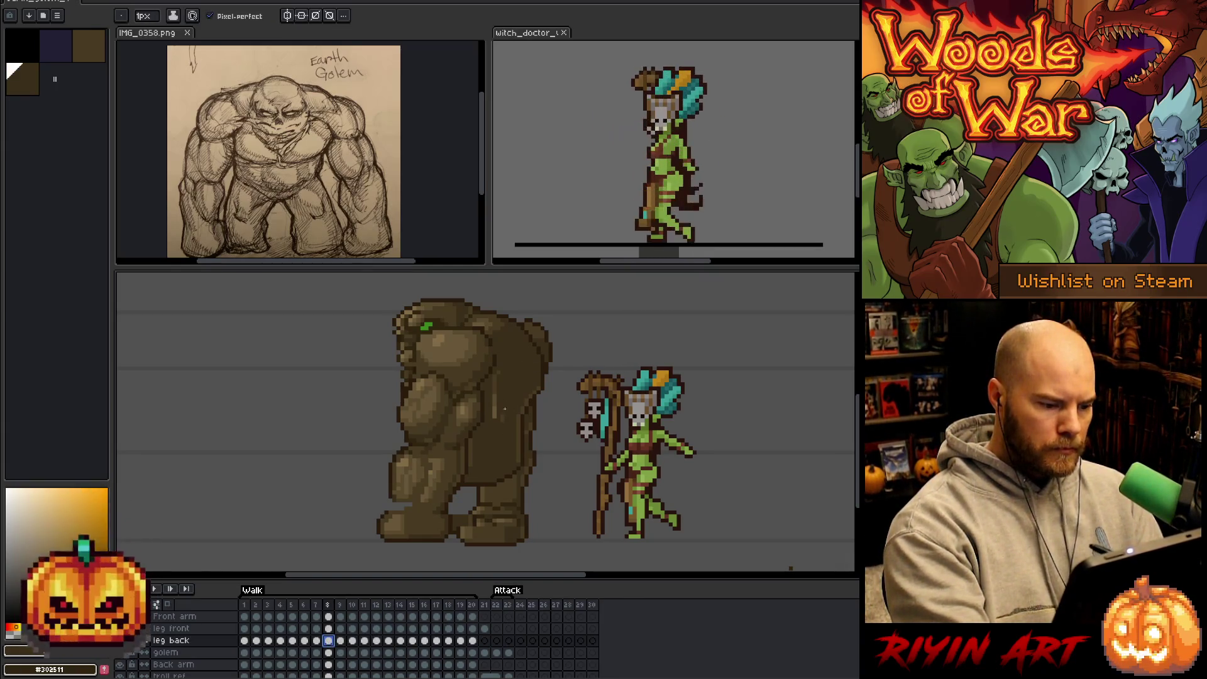
pyautogui.click(500, 380)
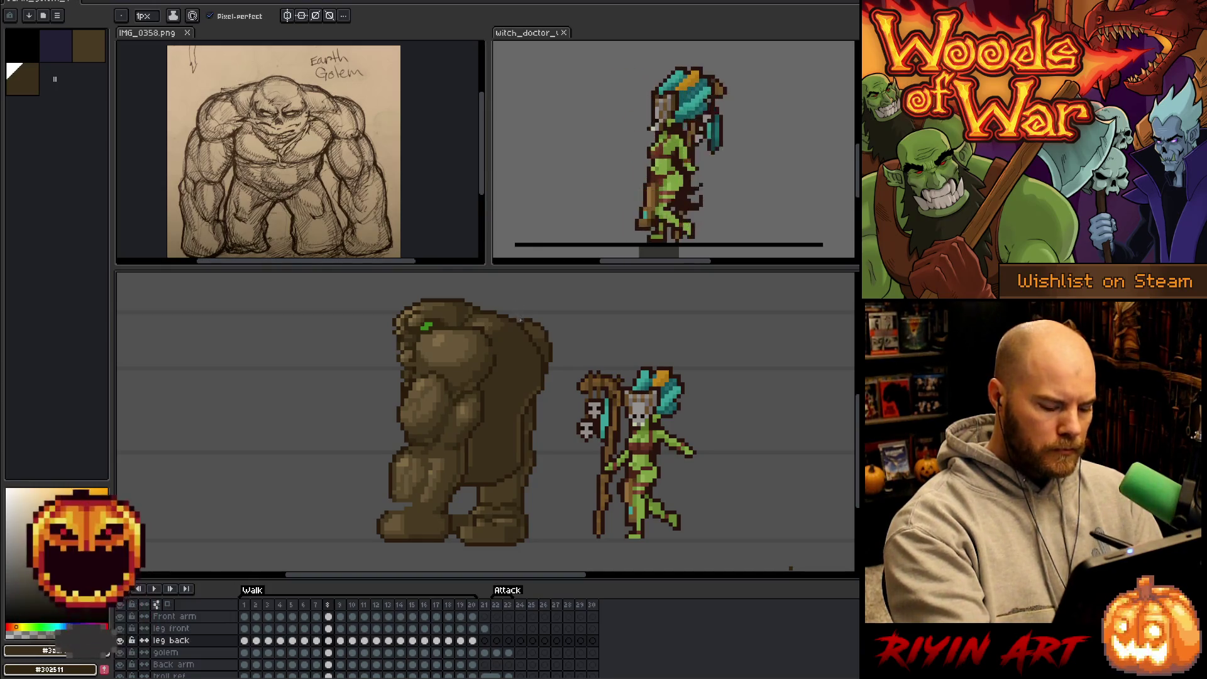
pyautogui.press('Left')
pyautogui.press('Right')
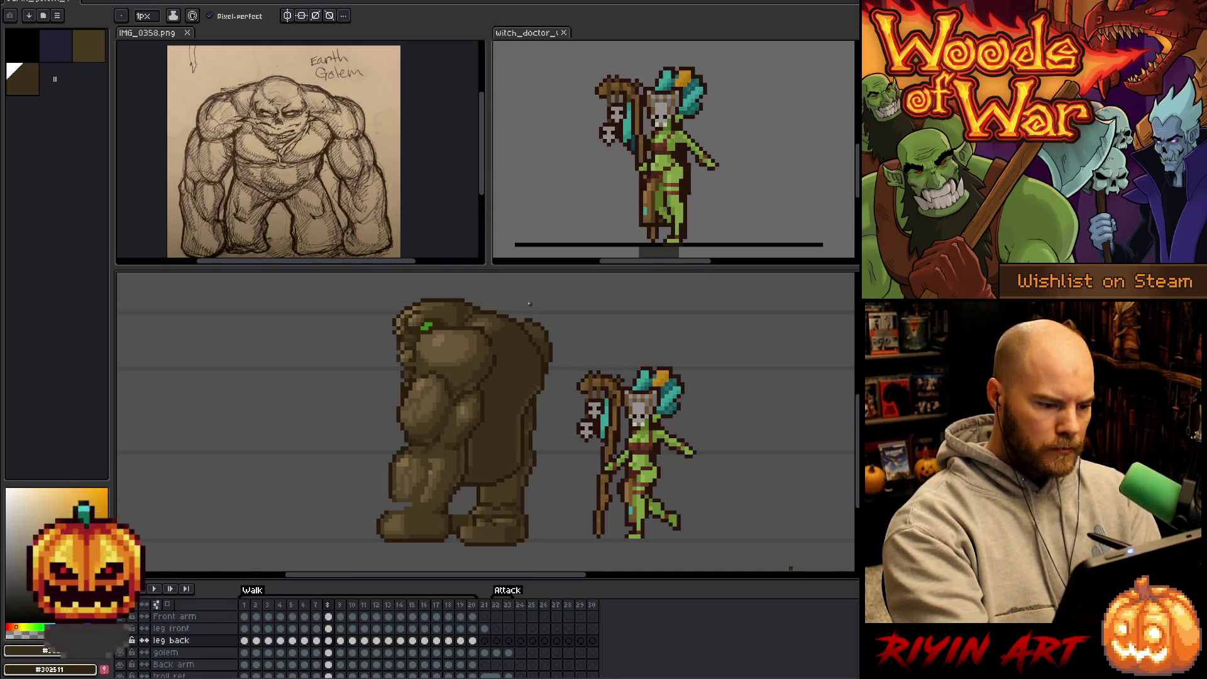
pyautogui.keyDown('alt'); pyautogui.click(514, 310); pyautogui.keyUp('alt')
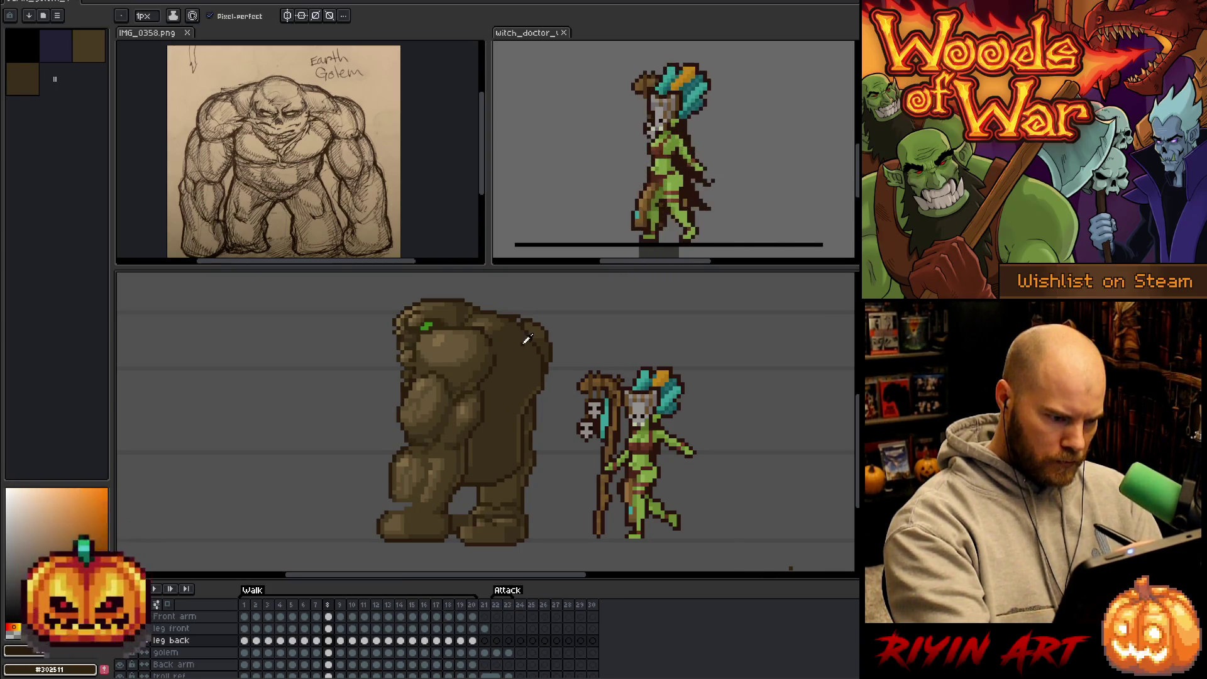
pyautogui.keyDown('alt'); pyautogui.click(515, 319); pyautogui.keyUp('alt')
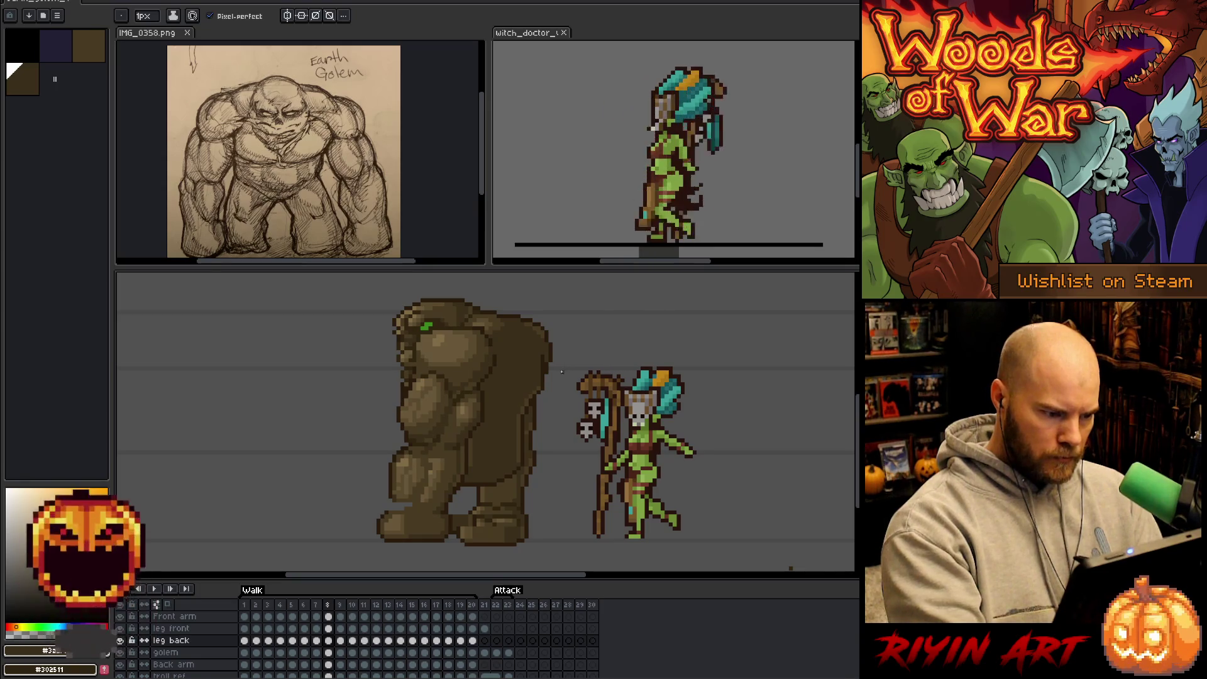
# On frame 9, try a dark outline along the golem's back, undo it, and resample brown.
pyautogui.press('Right')
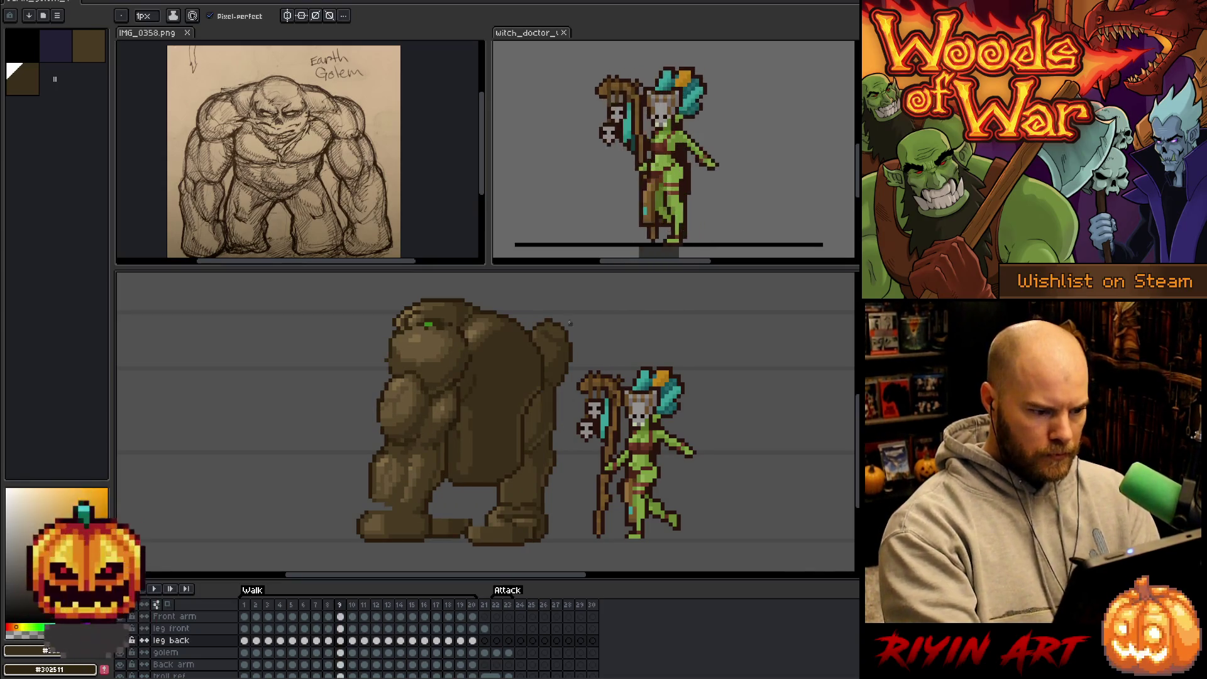
pyautogui.keyDown('alt'); pyautogui.click(514, 311); pyautogui.keyUp('alt')
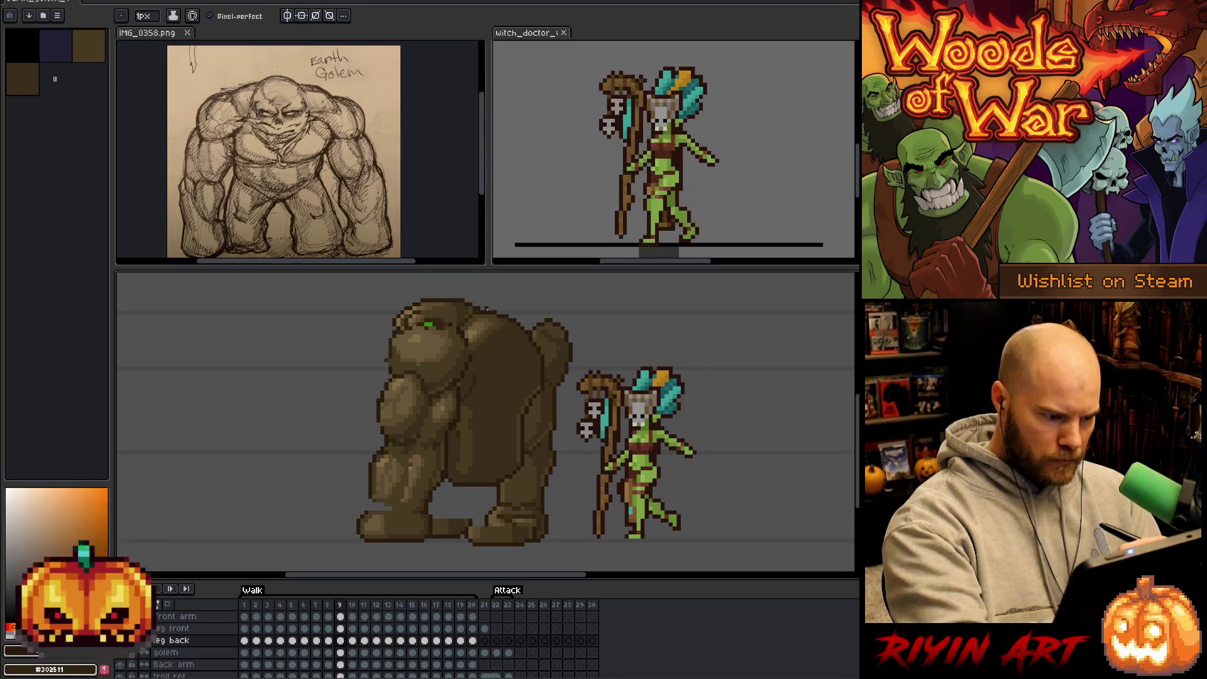
pyautogui.moveTo(498, 310)
pyautogui.mouseDown()
pyautogui.moveTo(539, 317)
pyautogui.moveTo(519, 315)
pyautogui.moveTo(539, 340)
pyautogui.mouseUp()
pyautogui.hotkey('ctrl', 'z')
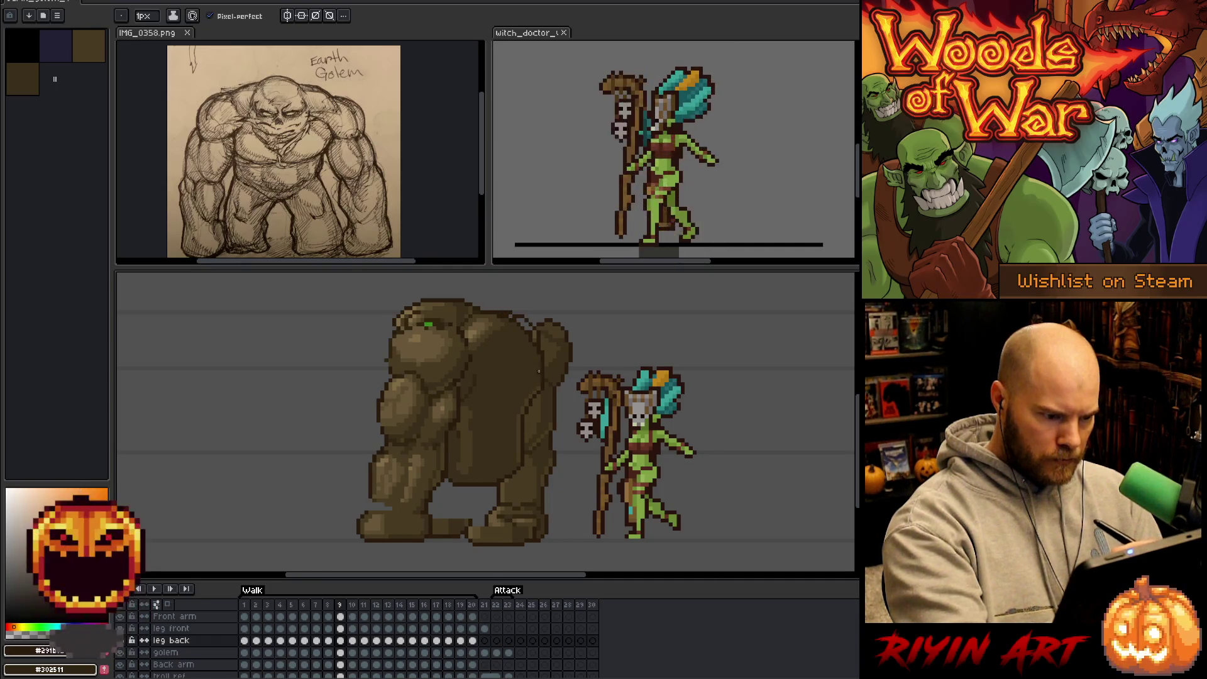
pyautogui.keyDown('alt'); pyautogui.click(538, 367); pyautogui.keyUp('alt')
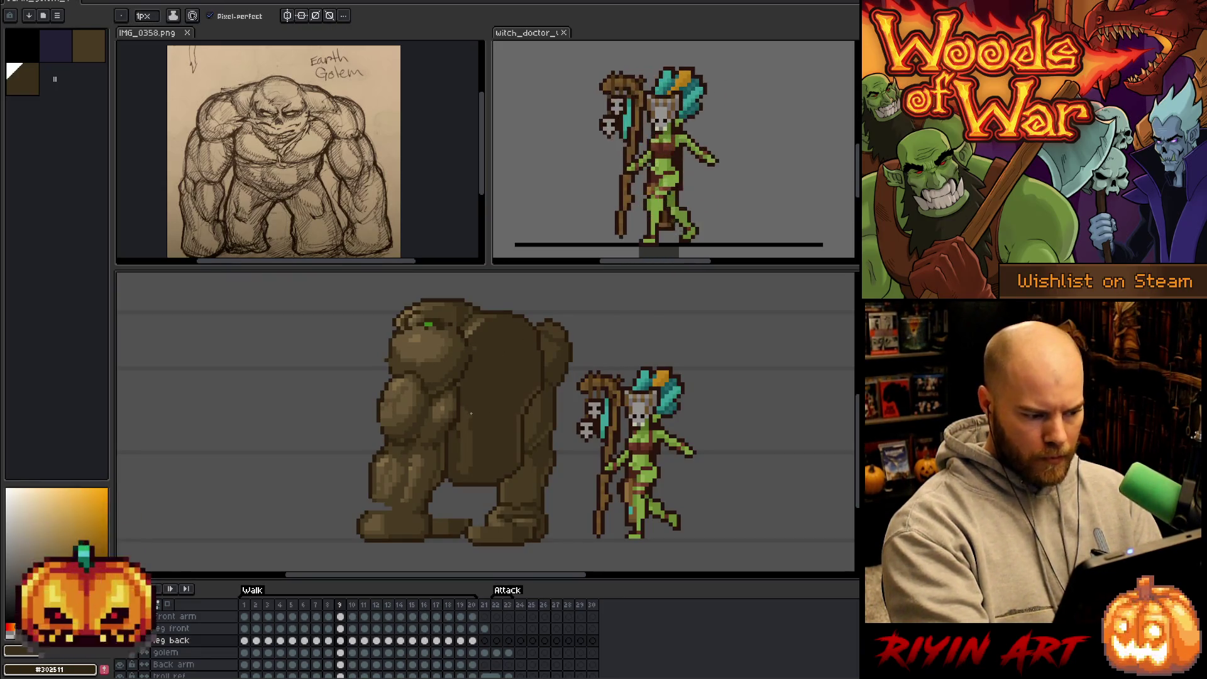
pyautogui.press('m')
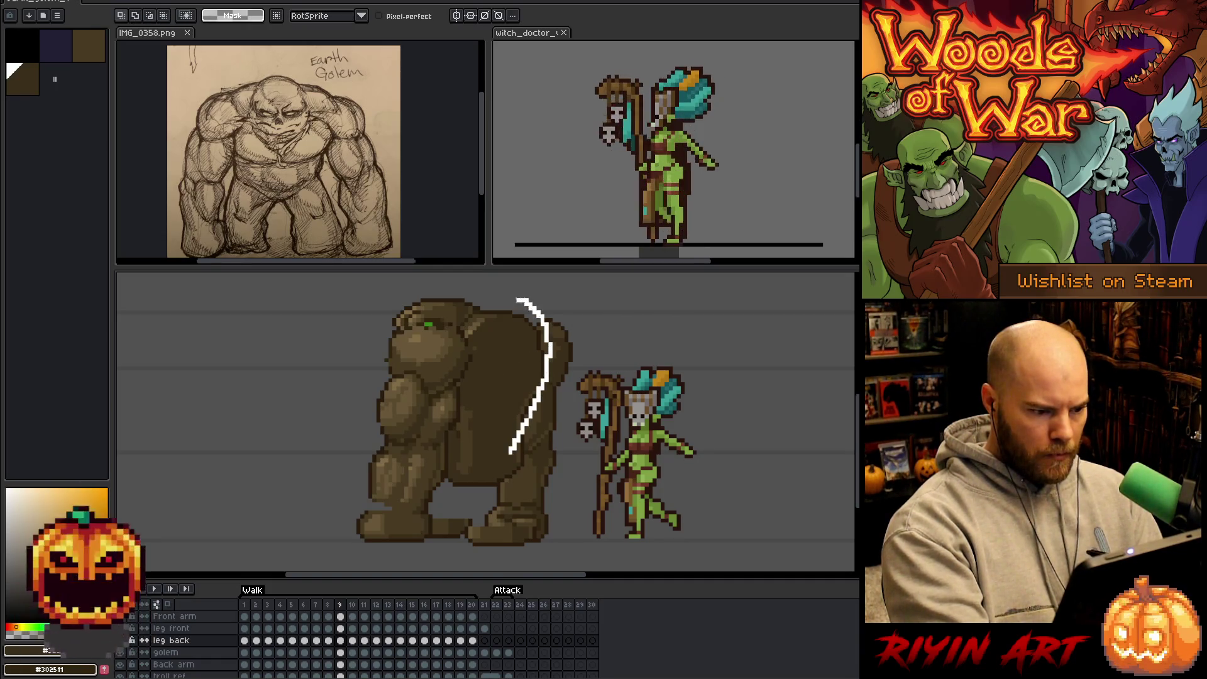
# Lasso the golem's back and torso on frame 9, then deselect and return to frame 8.
pyautogui.moveTo(470, 359)
pyautogui.mouseDown()
pyautogui.moveTo(454, 459)
pyautogui.moveTo(506, 464)
pyautogui.mouseUp()
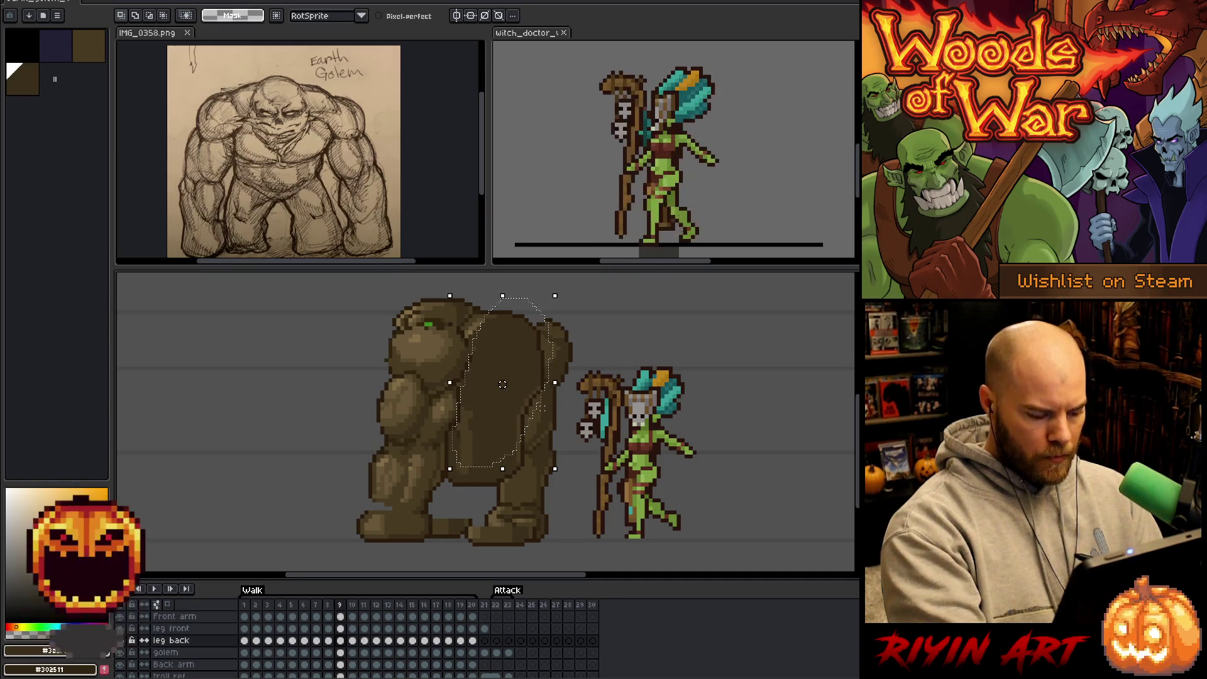
pyautogui.click(535, 428)
pyautogui.click(342, 652)
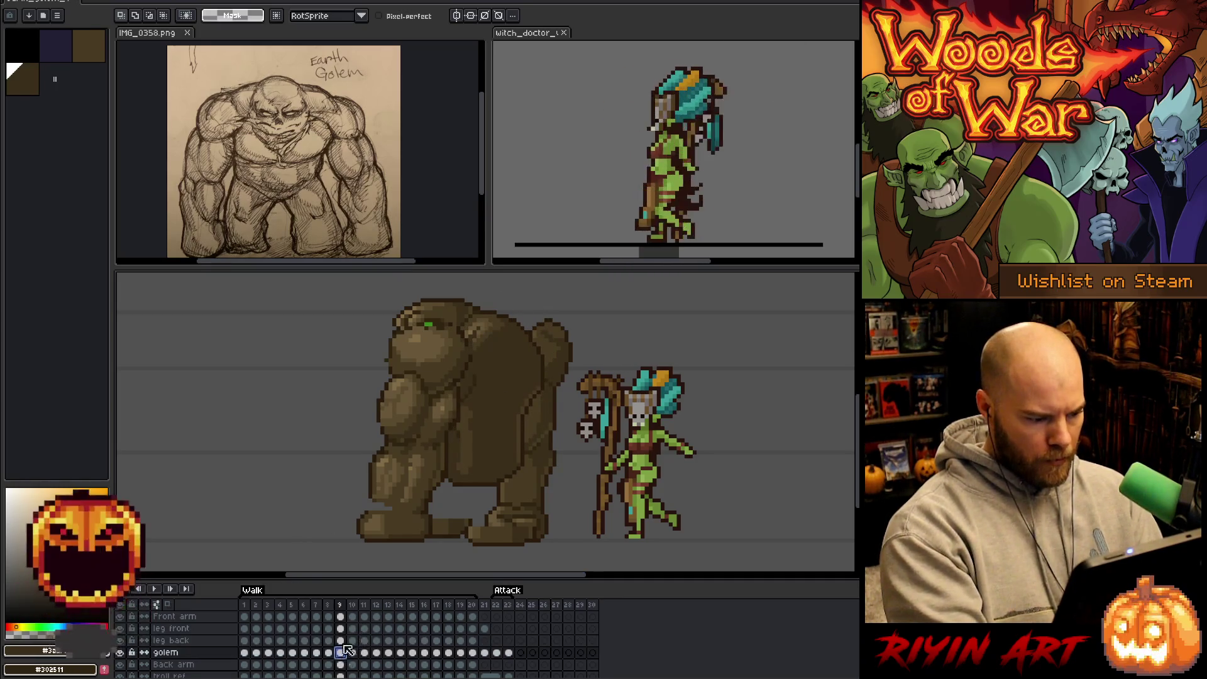
pyautogui.hotkey('ctrl', 'shift', 'd')
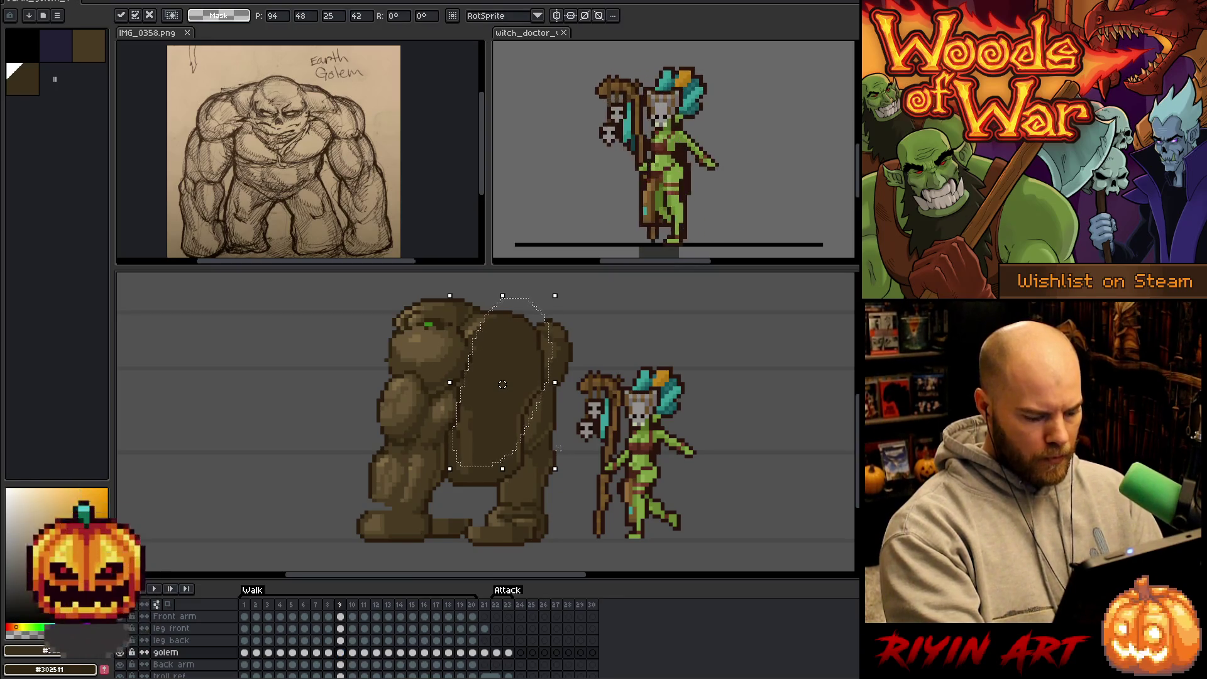
pyautogui.hotkey('ctrl', 'd')
pyautogui.press('Left')
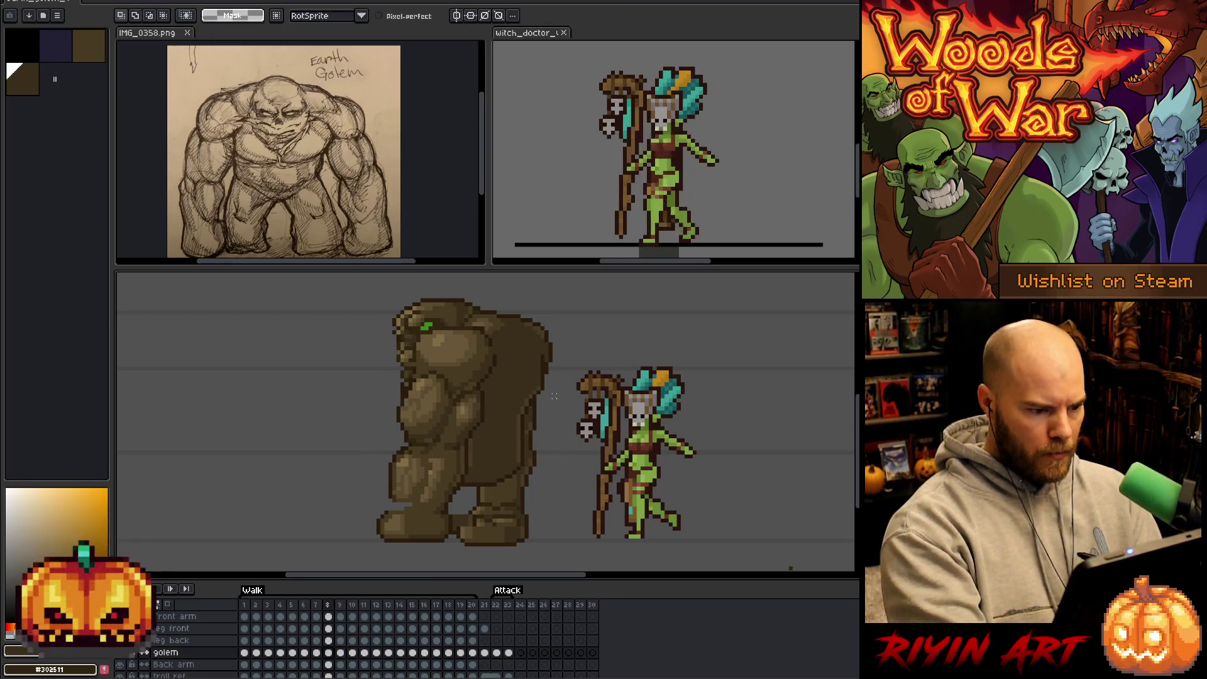
# Delete the lassoed back arm on frame 8, undo it, and toggle the leg back layer's visibility.
pyautogui.moveTo(558, 393); pyautogui.dragTo(557, 419)
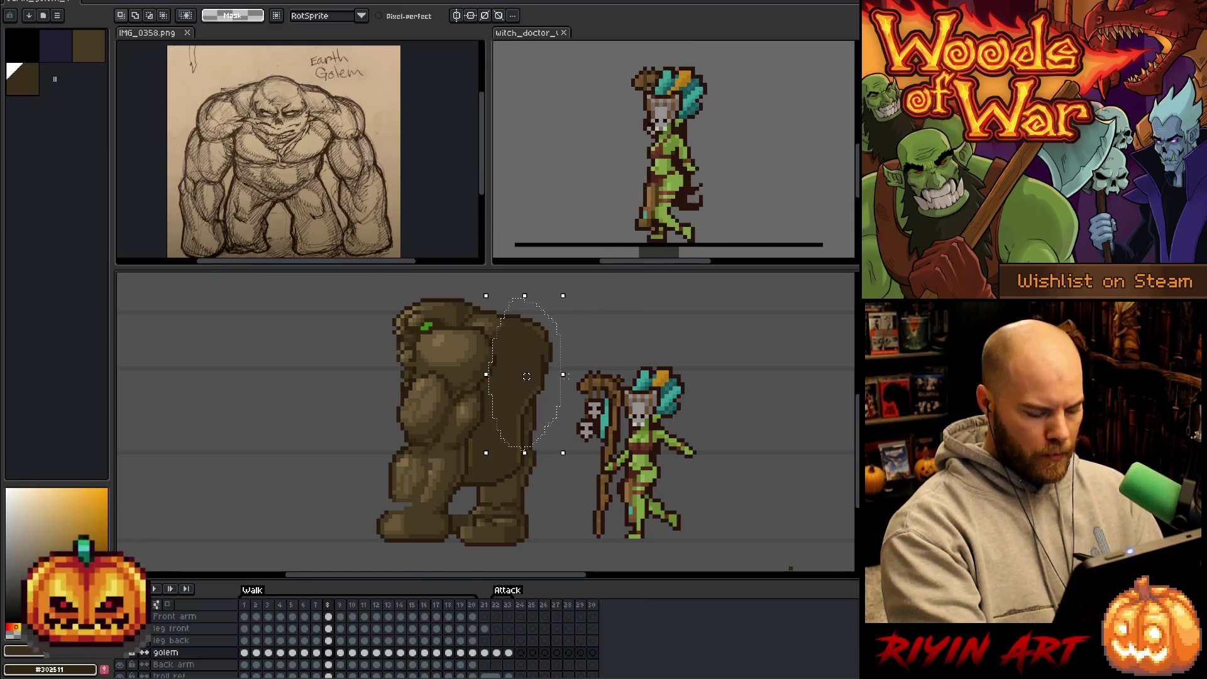
pyautogui.press('Delete')
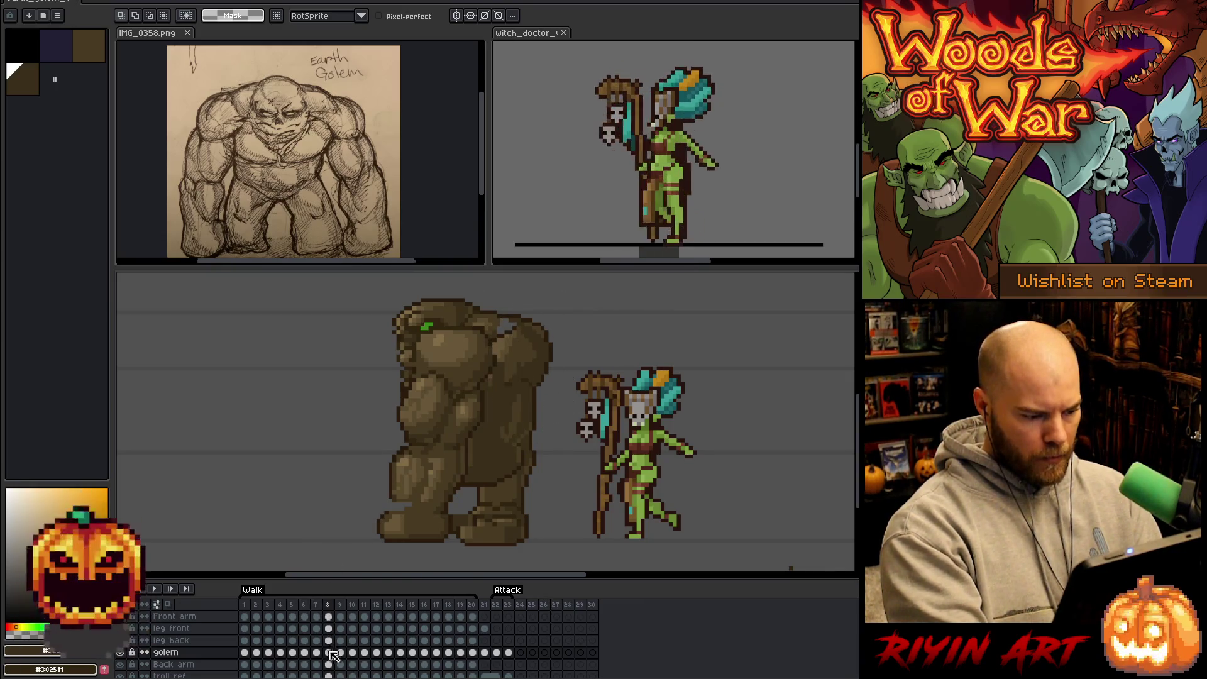
pyautogui.hotkey('ctrl', 'z')
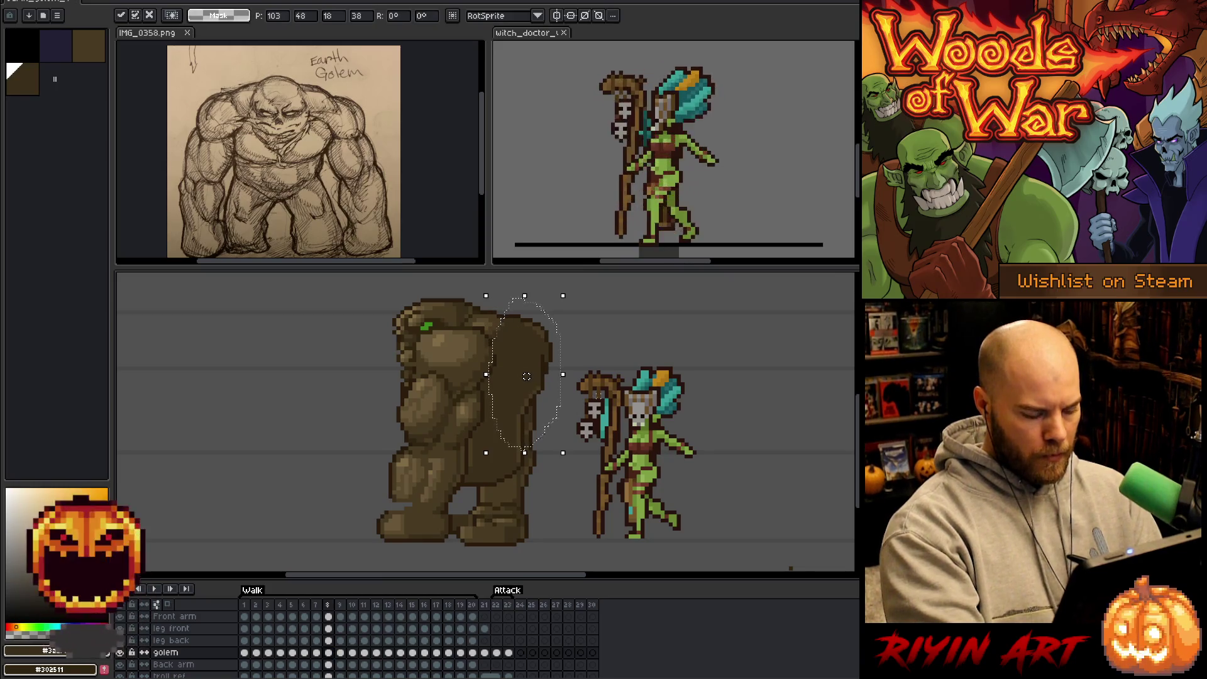
pyautogui.hotkey('ctrl', 'd')
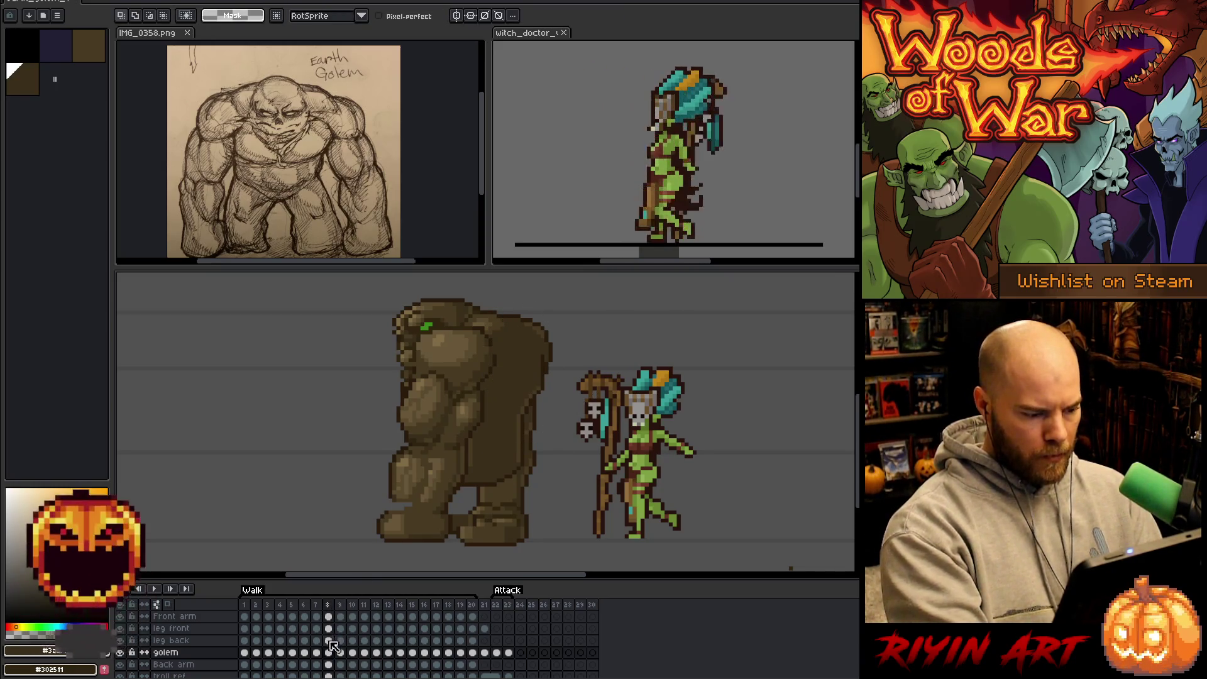
pyautogui.click(328, 640)
pyautogui.click(120, 652)
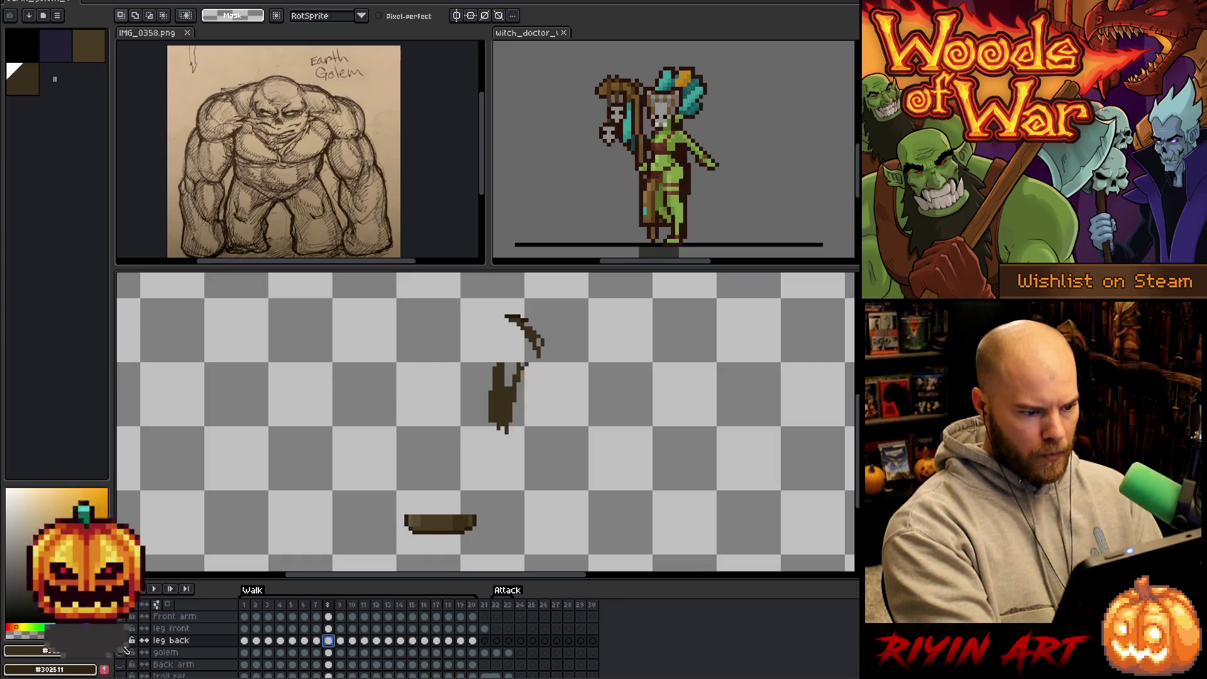
pyautogui.click(124, 651)
# Select the golem's back on frame 8, then clear the selection leaving the artwork unchanged.
pyautogui.moveTo(590, 355)
pyautogui.mouseDown()
pyautogui.moveTo(496, 358)
pyautogui.moveTo(566, 478)
pyautogui.mouseUp()
pyautogui.hotkey('ctrl', 'd')
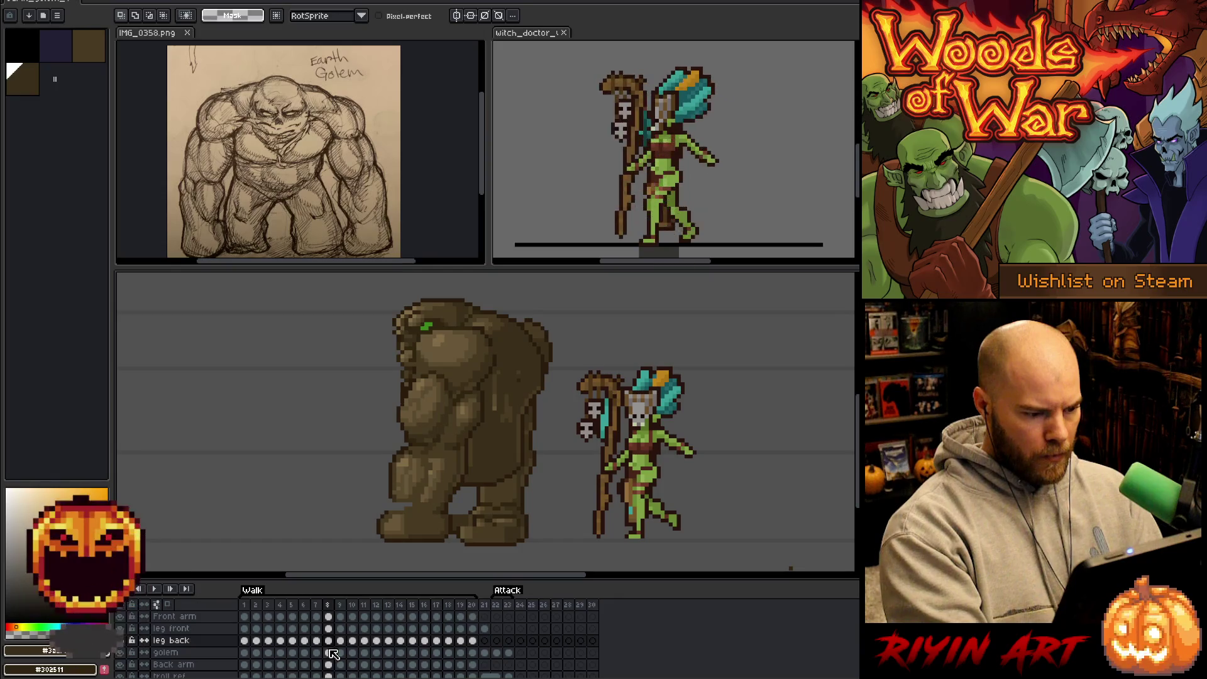
pyautogui.click(331, 658)
pyautogui.hotkey('ctrl', 'shift', 'd')
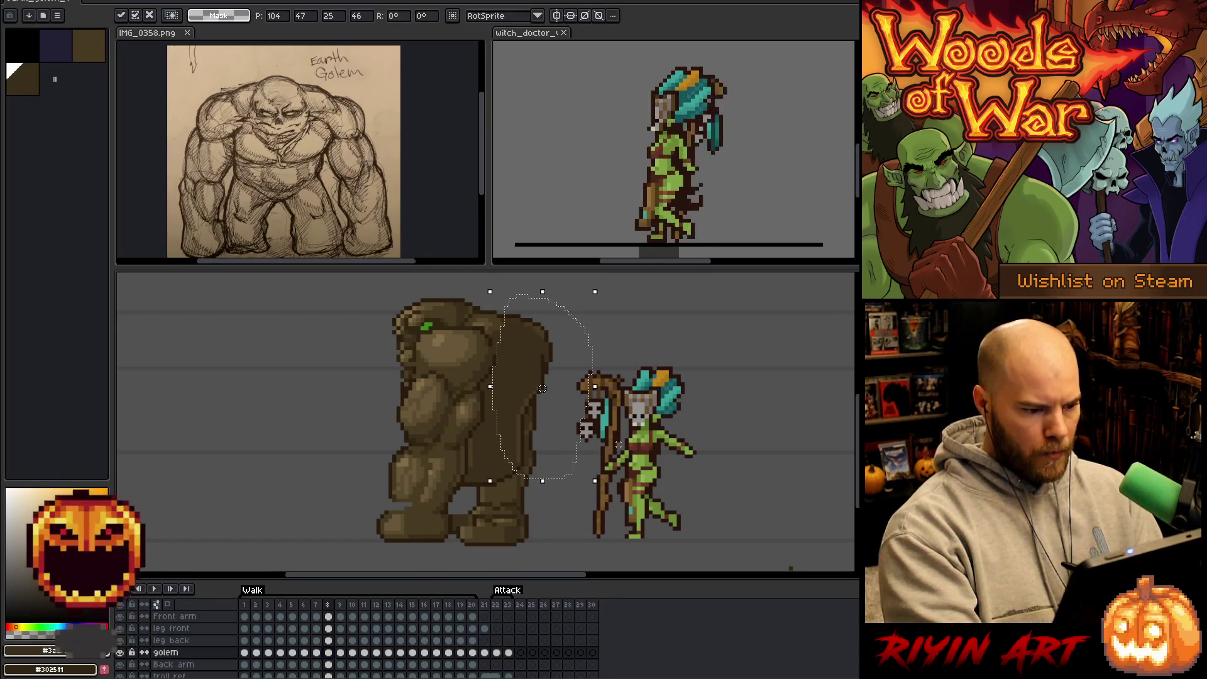
pyautogui.hotkey('ctrl', 'd')
# Flip between frames 8, 9 and 10 to compare the golem's walk poses.
pyautogui.press('Right')
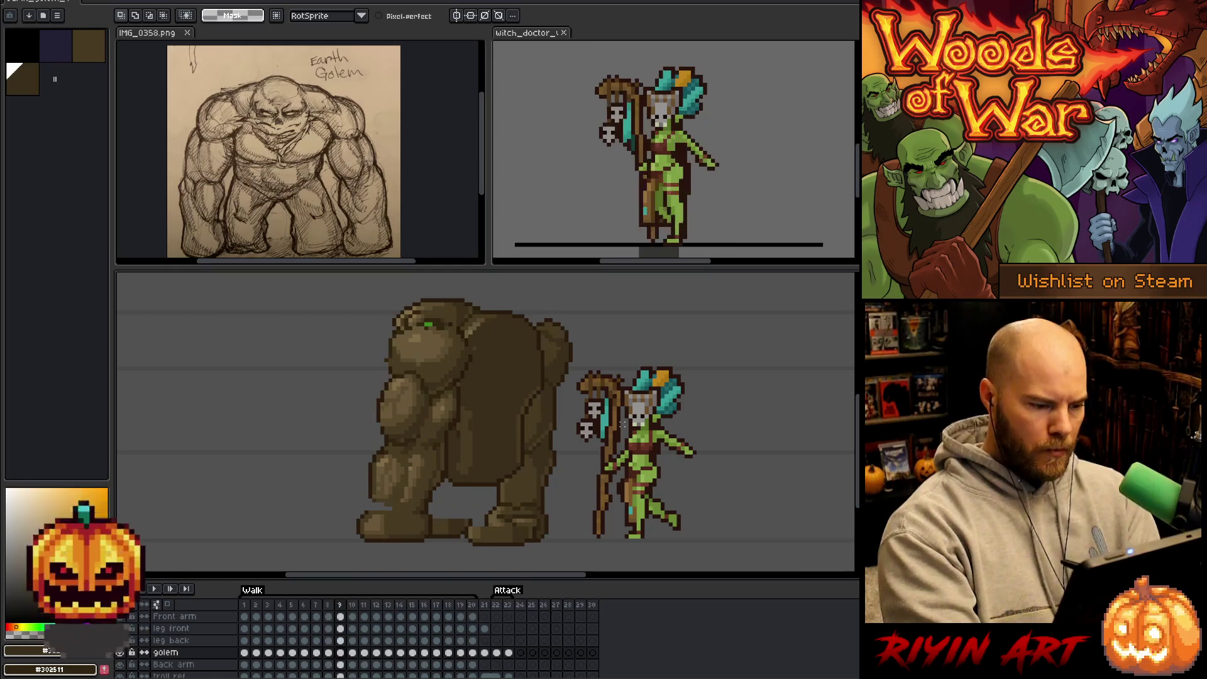
pyautogui.press('Left')
pyautogui.press('Left')
pyautogui.press('Right')
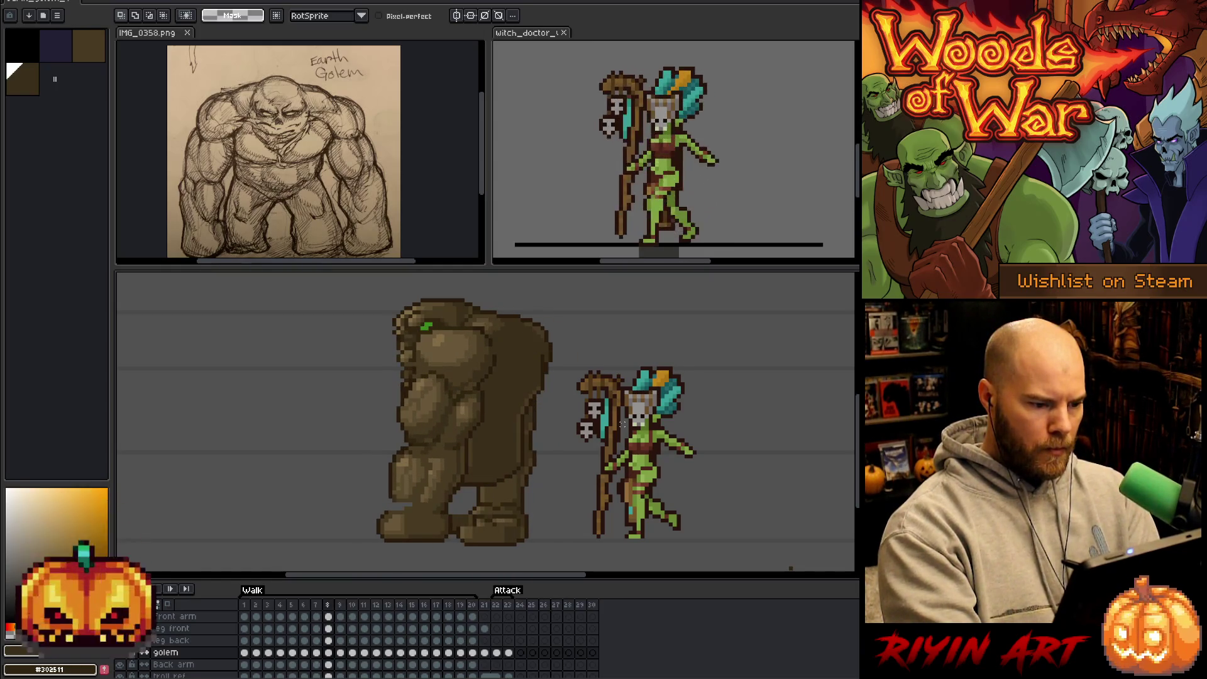
pyautogui.press('Right')
pyautogui.press('Left')
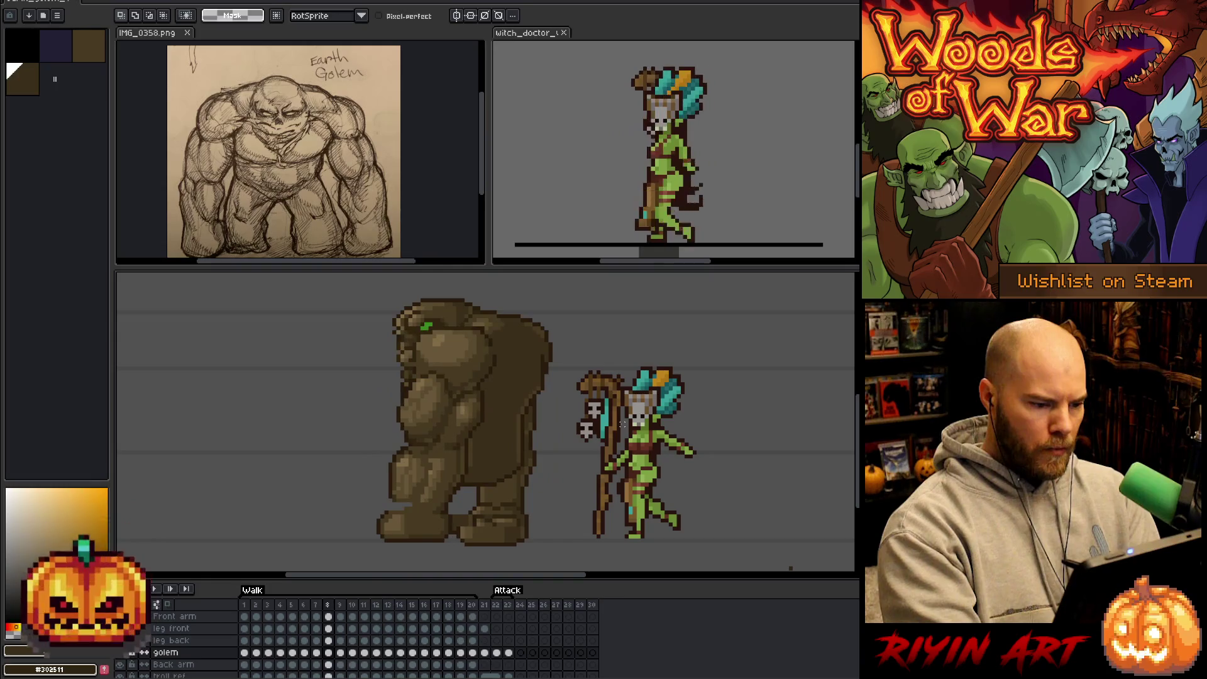
pyautogui.press('Left')
pyautogui.press('Right')
pyautogui.press('Right')
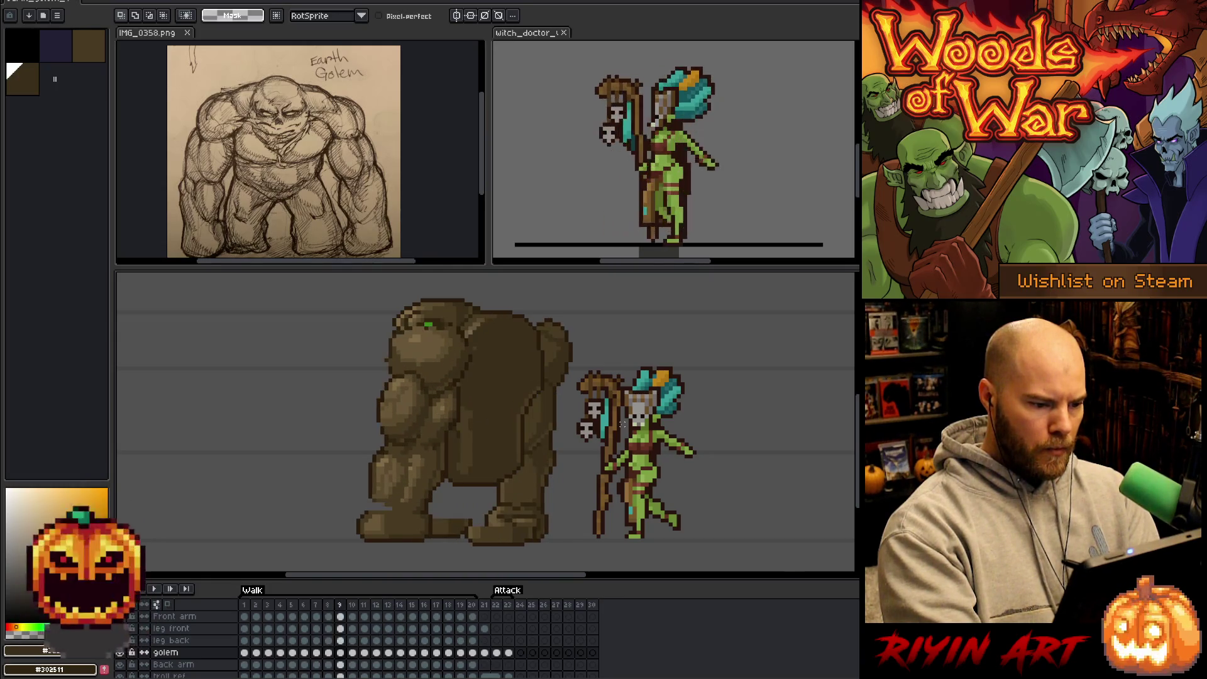
pyautogui.press('Right')
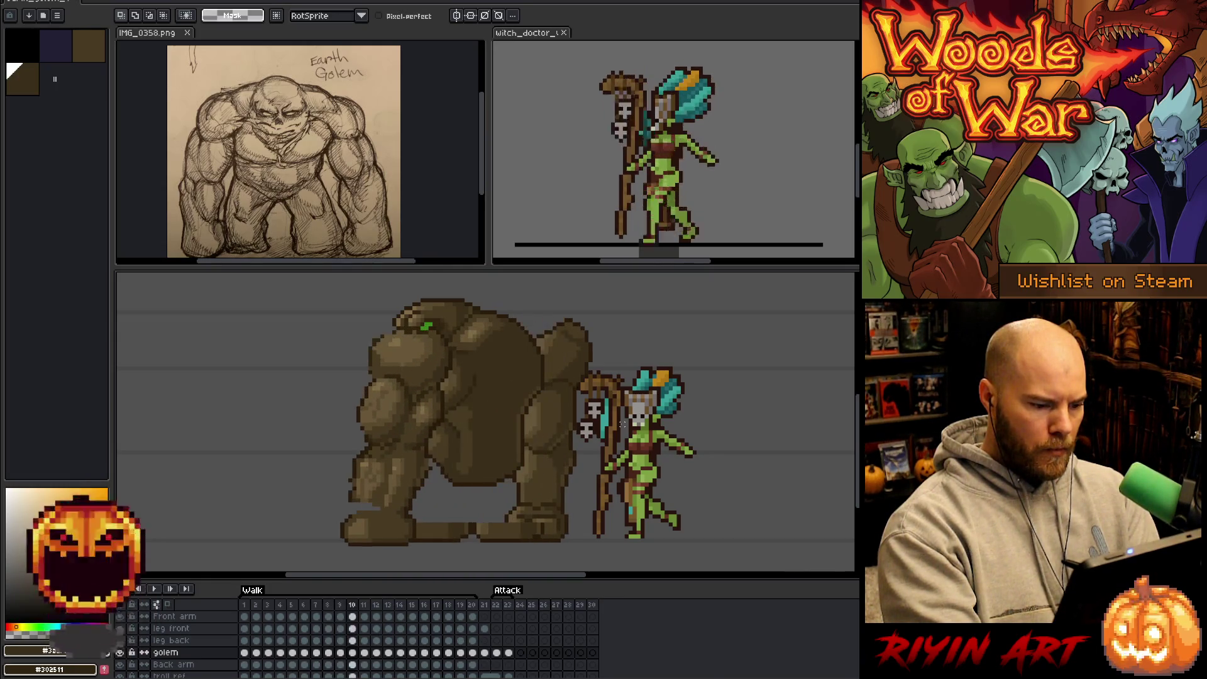
pyautogui.press('Left')
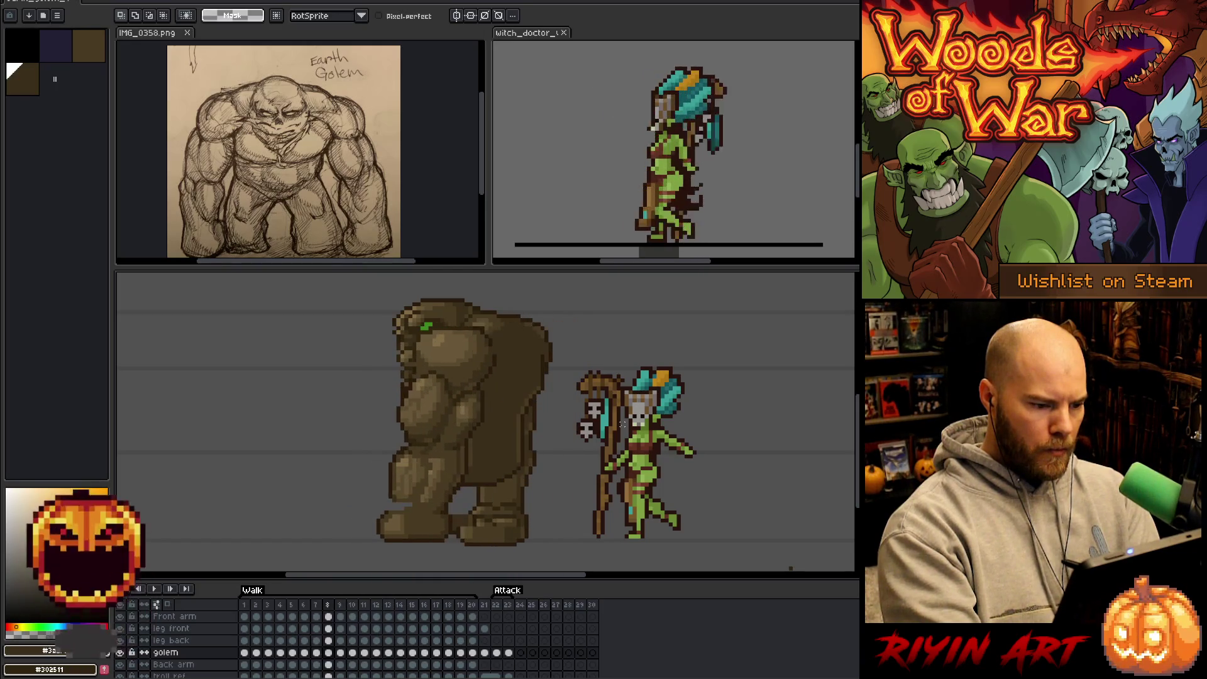
pyautogui.press('Left')
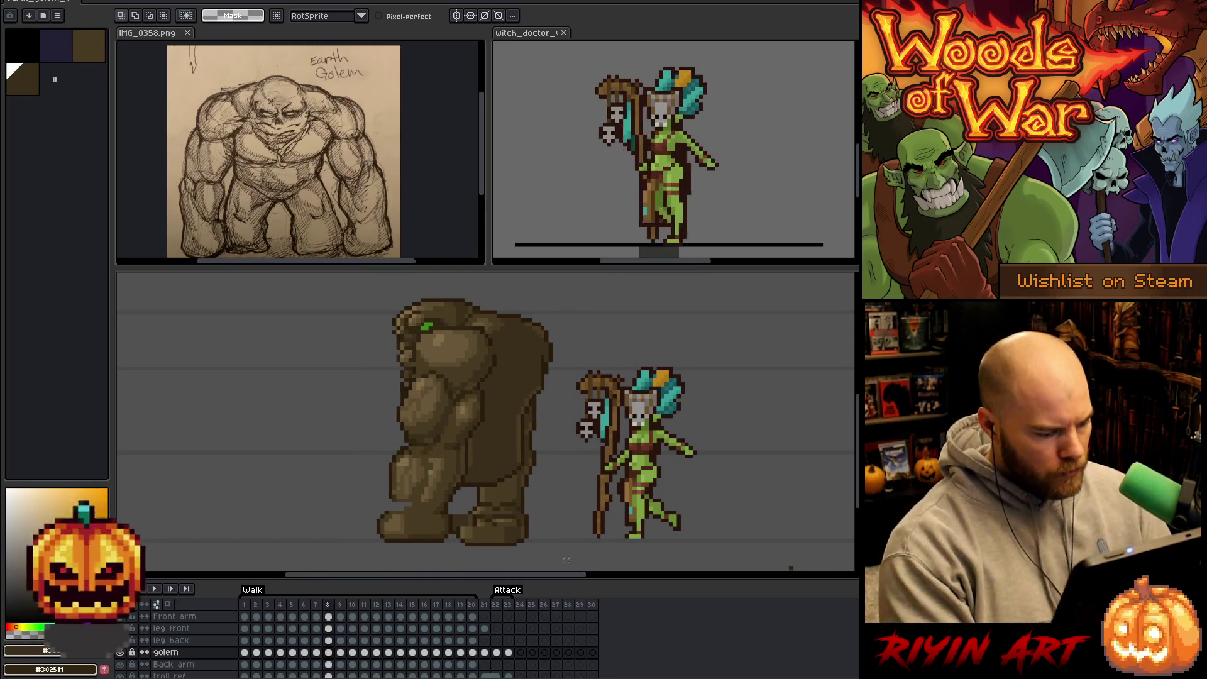
# Select golem frames 1–7, then 17–20, then frame 15 in the timeline.
pyautogui.moveTo(246, 655); pyautogui.dragTo(322, 658)
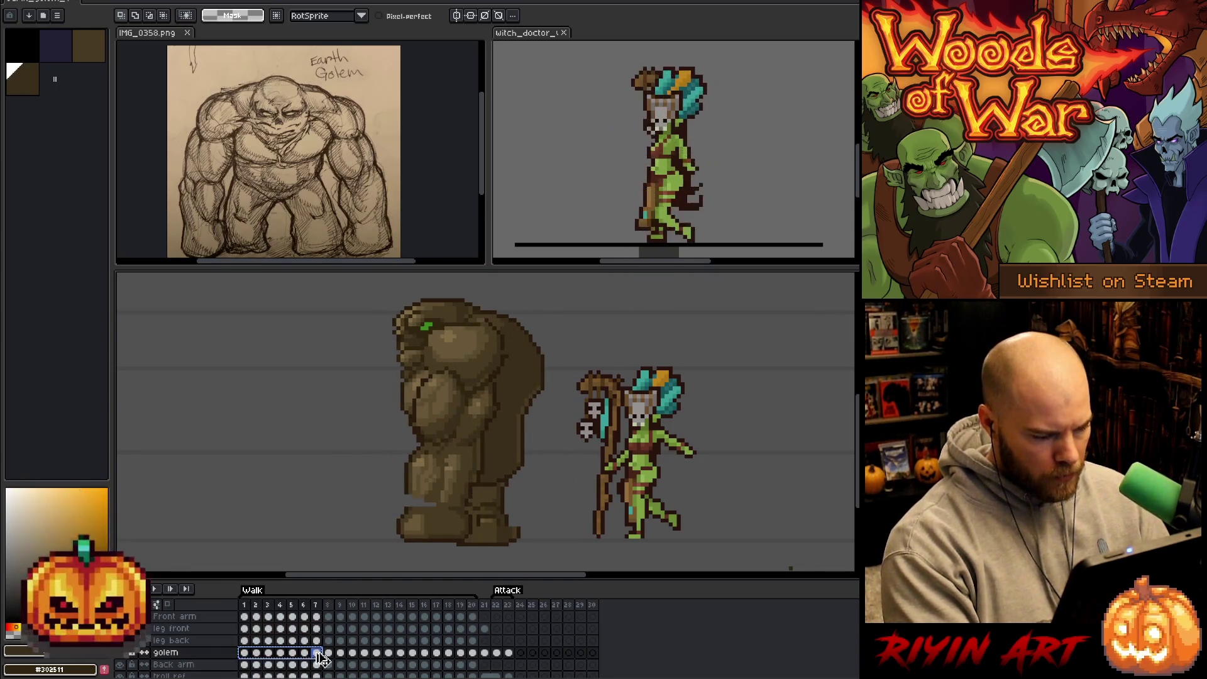
pyautogui.click(247, 654)
pyautogui.click(474, 653)
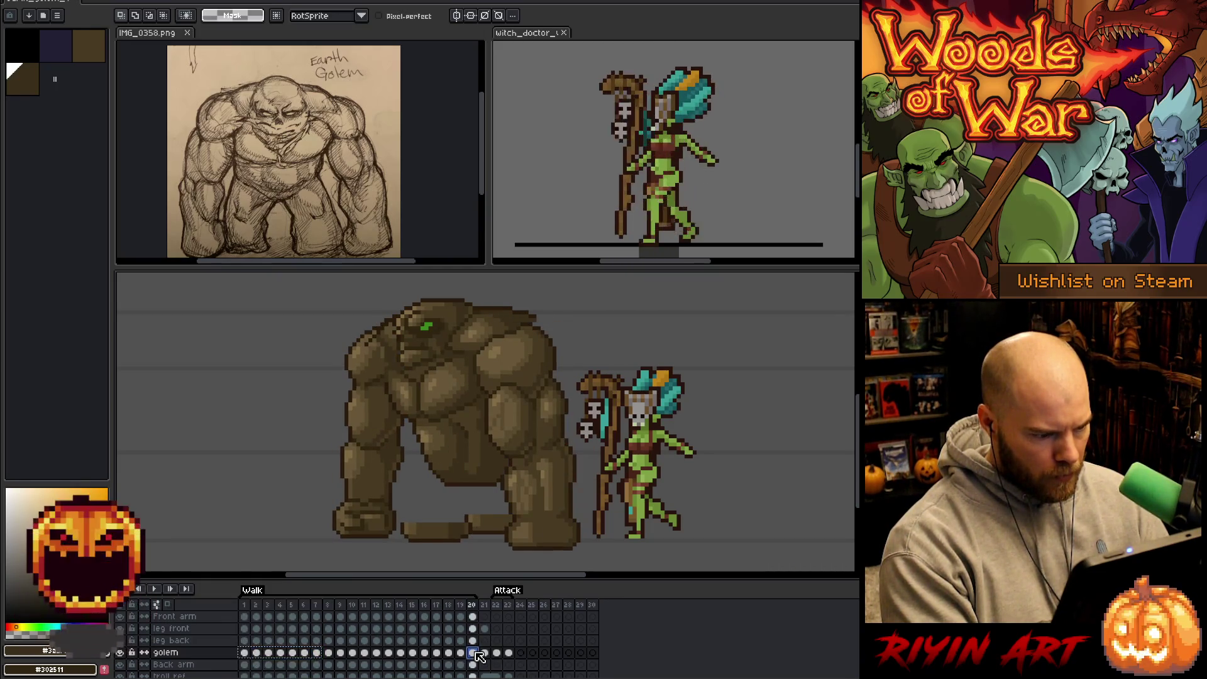
pyautogui.moveTo(244, 653); pyautogui.dragTo(326, 658)
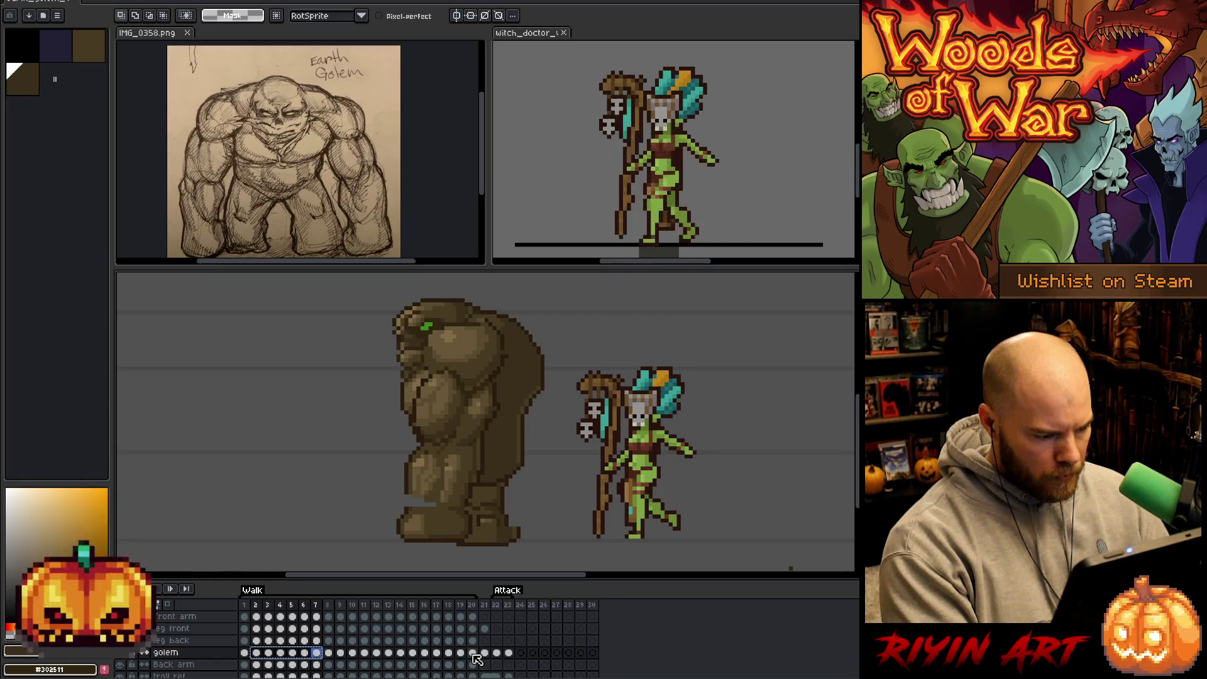
pyautogui.moveTo(477, 659); pyautogui.dragTo(415, 657)
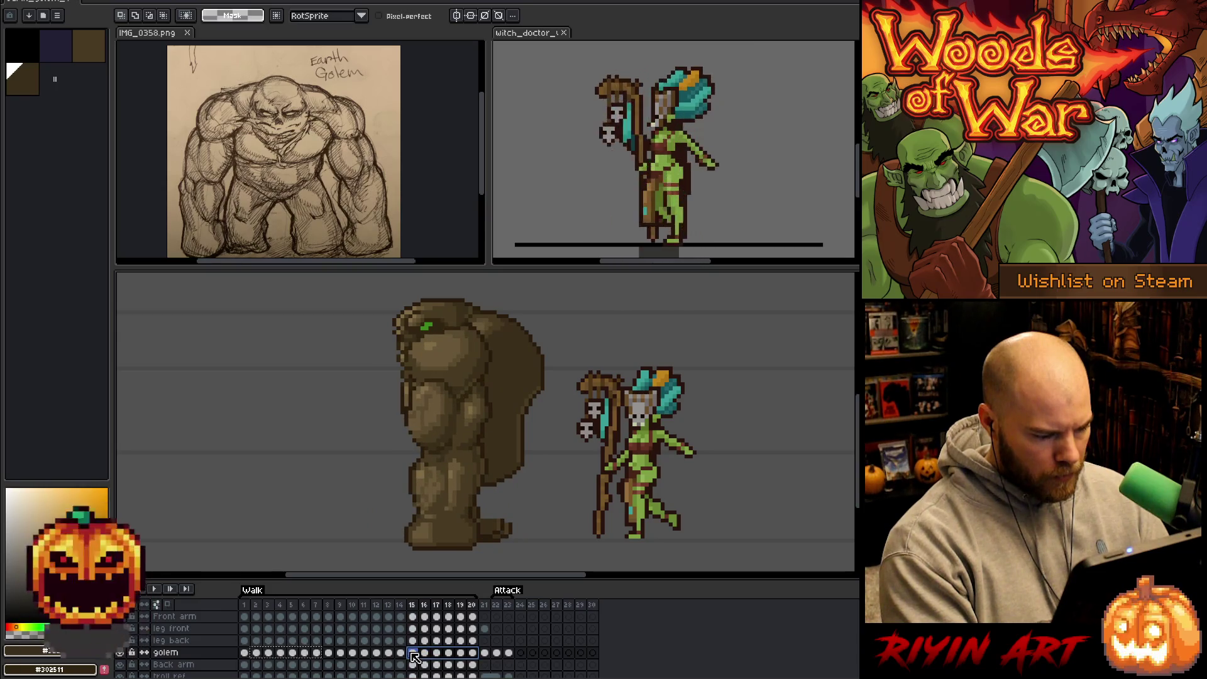
pyautogui.click(415, 657)
# Paste into frame 15, reverse frames 15–20, and play the walk from frame 14.
pyautogui.hotkey('ctrl', 'v')
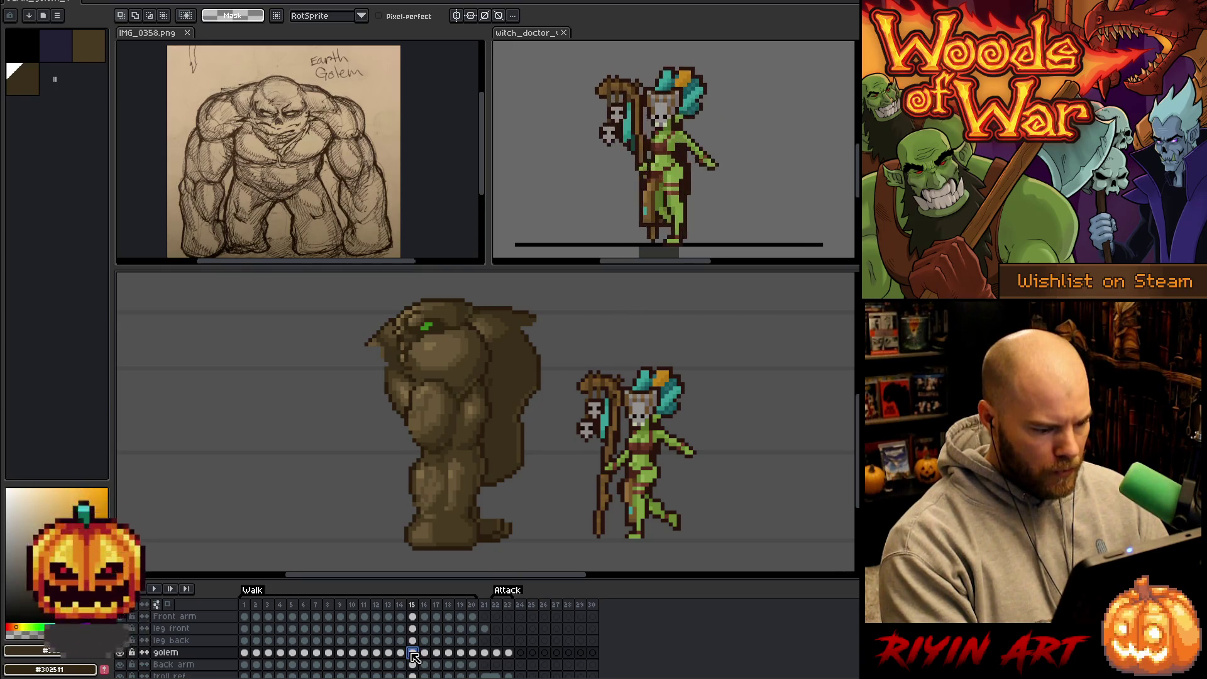
pyautogui.moveTo(476, 657); pyautogui.dragTo(421, 656)
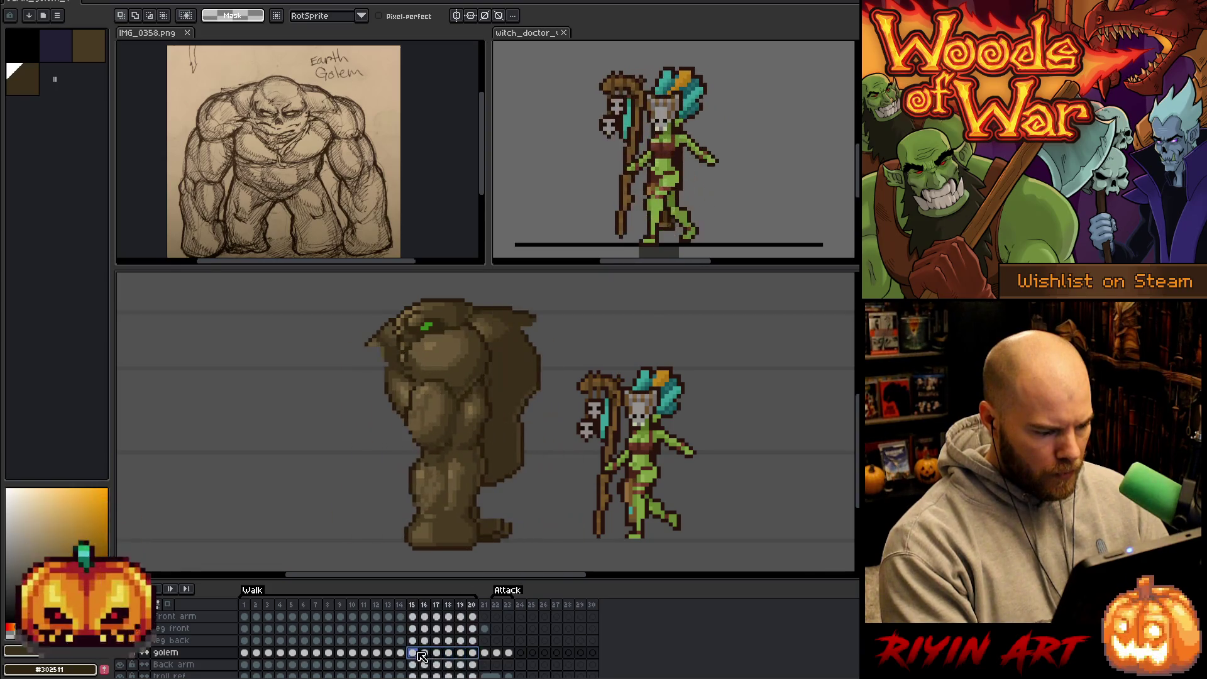
pyautogui.hotkey('alt', 'r')
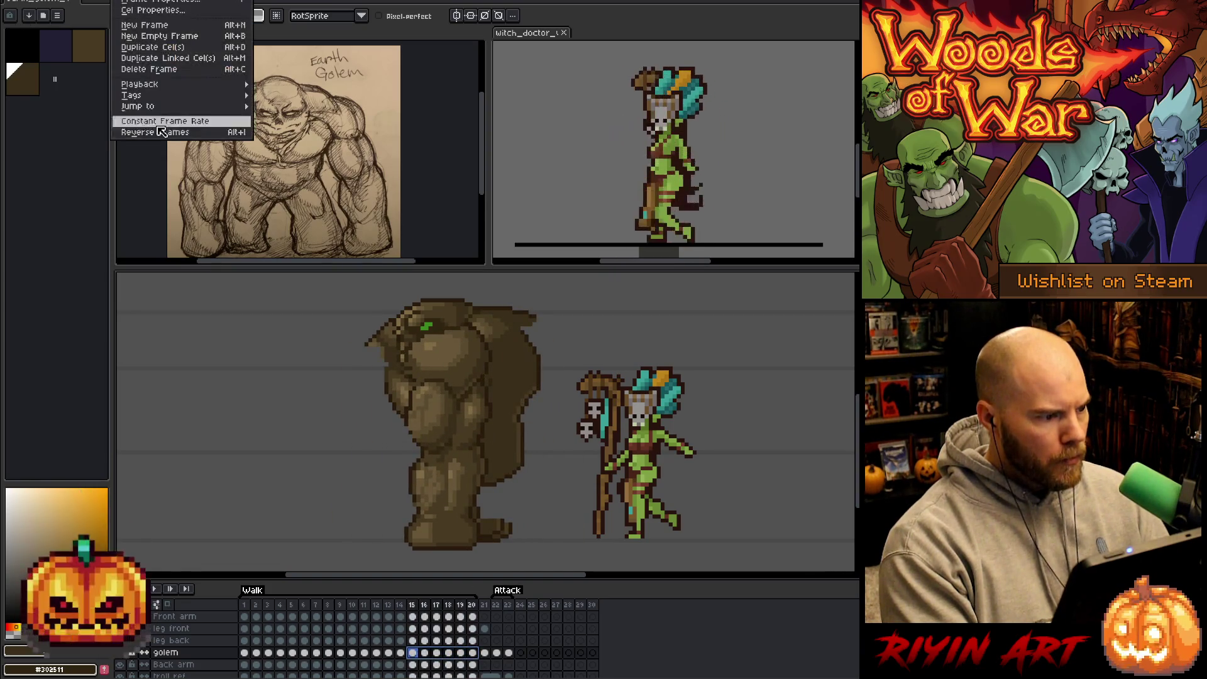
pyautogui.click(163, 124)
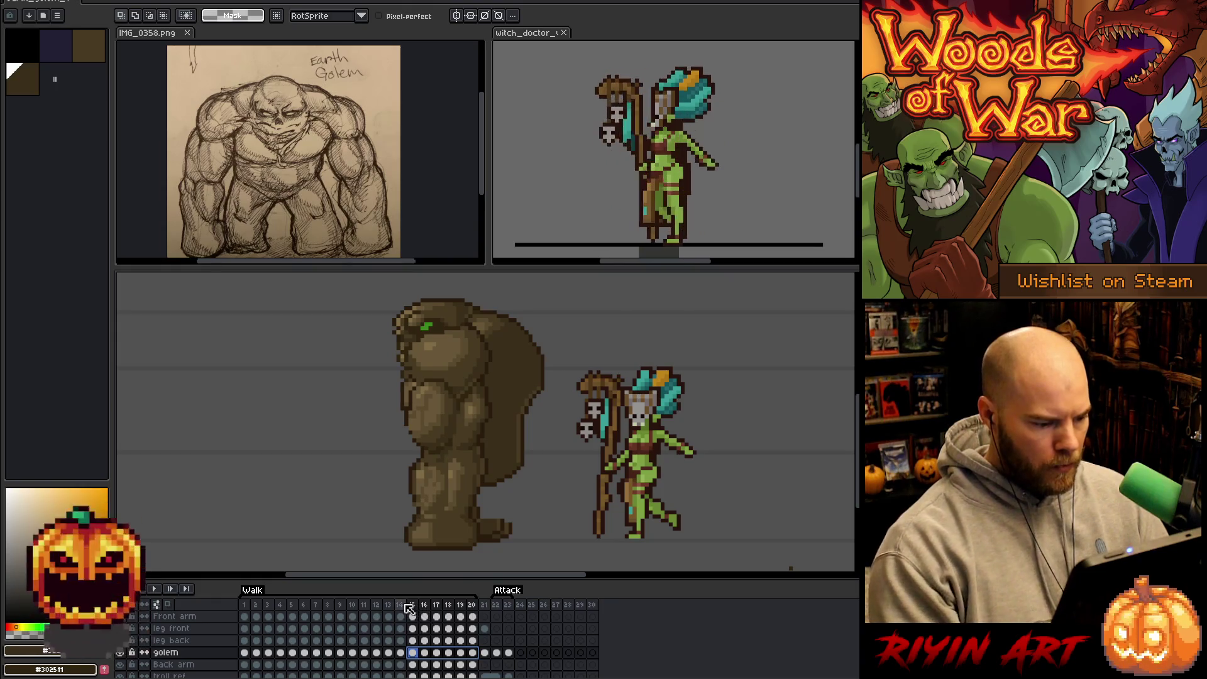
pyautogui.click(402, 605)
pyautogui.press('Return')
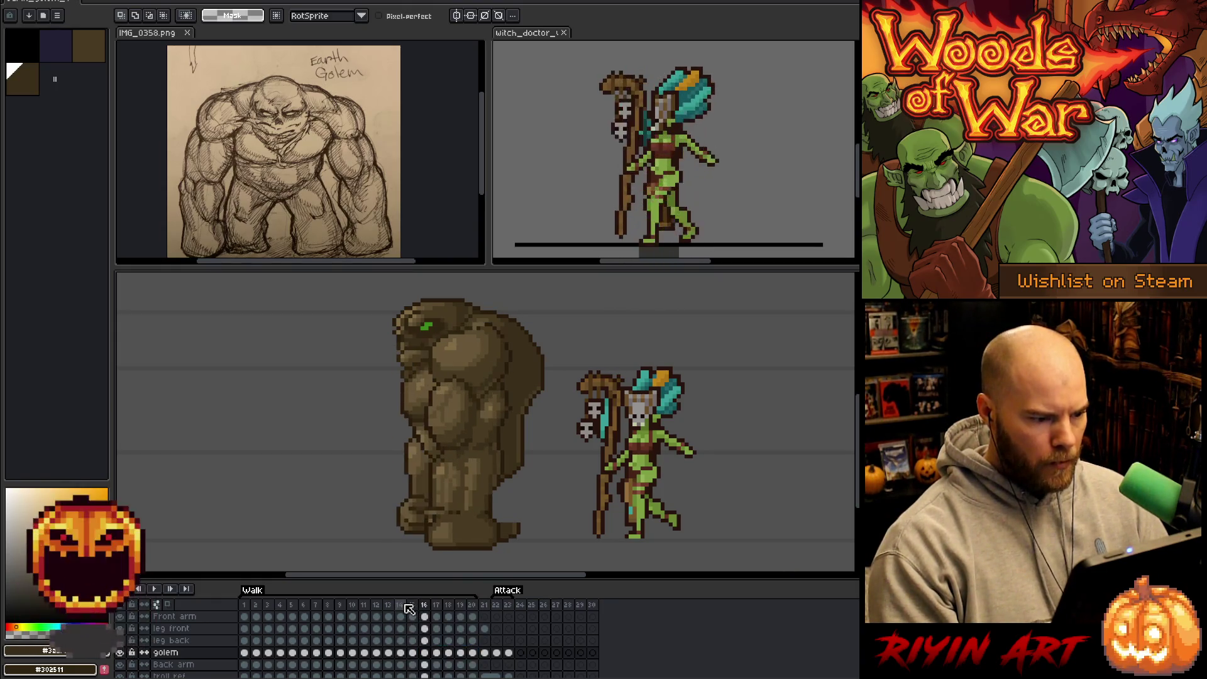
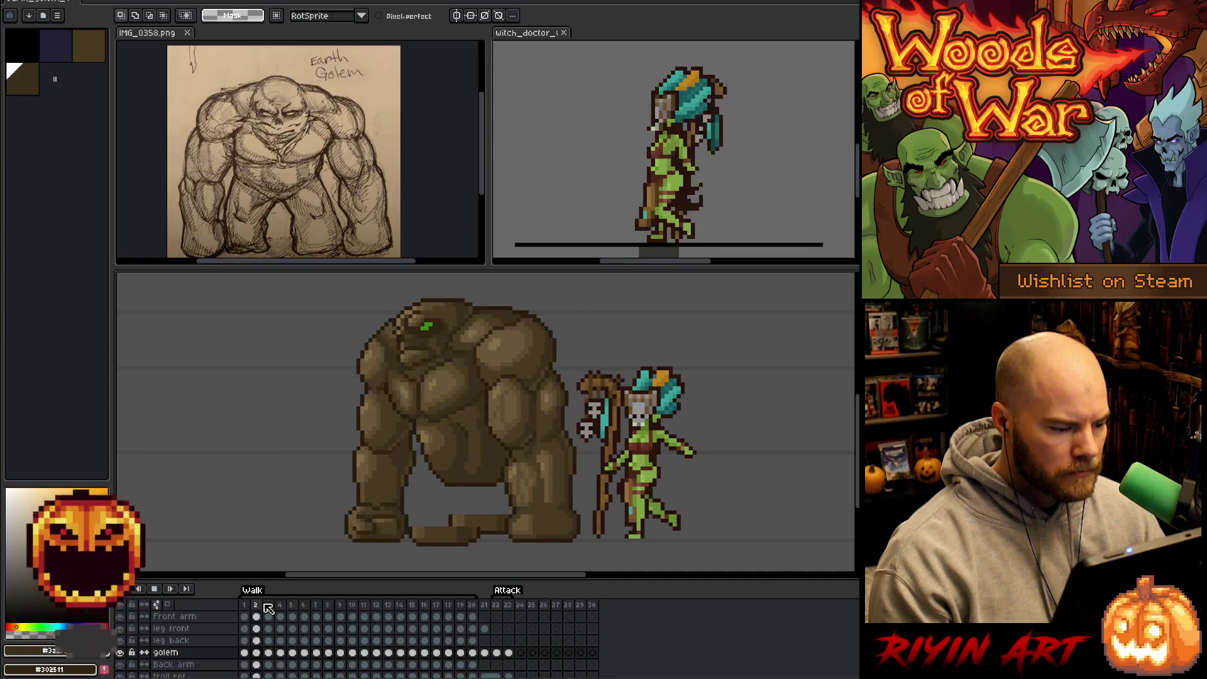
# Select a small area below the characters, then clear the selection.
pyautogui.scroll(-2, 460, 445)
pyautogui.scroll(2, 460, 445)
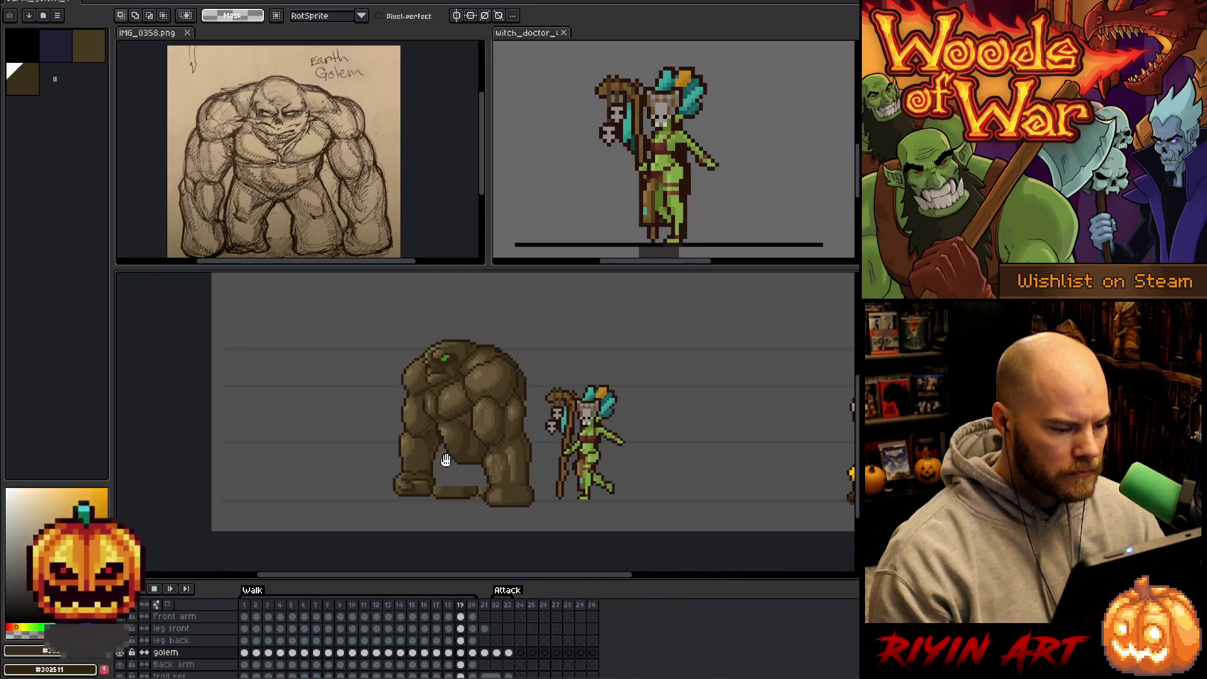
pyautogui.scroll(-2, 444, 458)
pyautogui.scroll(1, 512, 496)
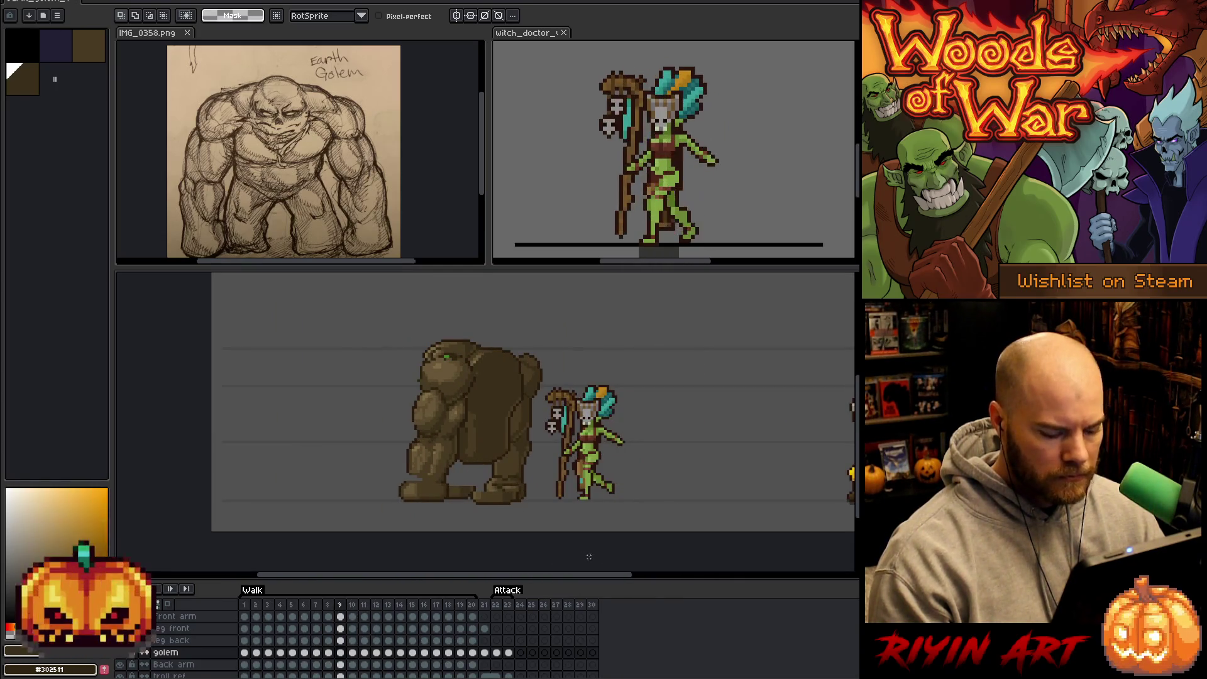
pyautogui.moveTo(674, 497); pyautogui.dragTo(712, 534)
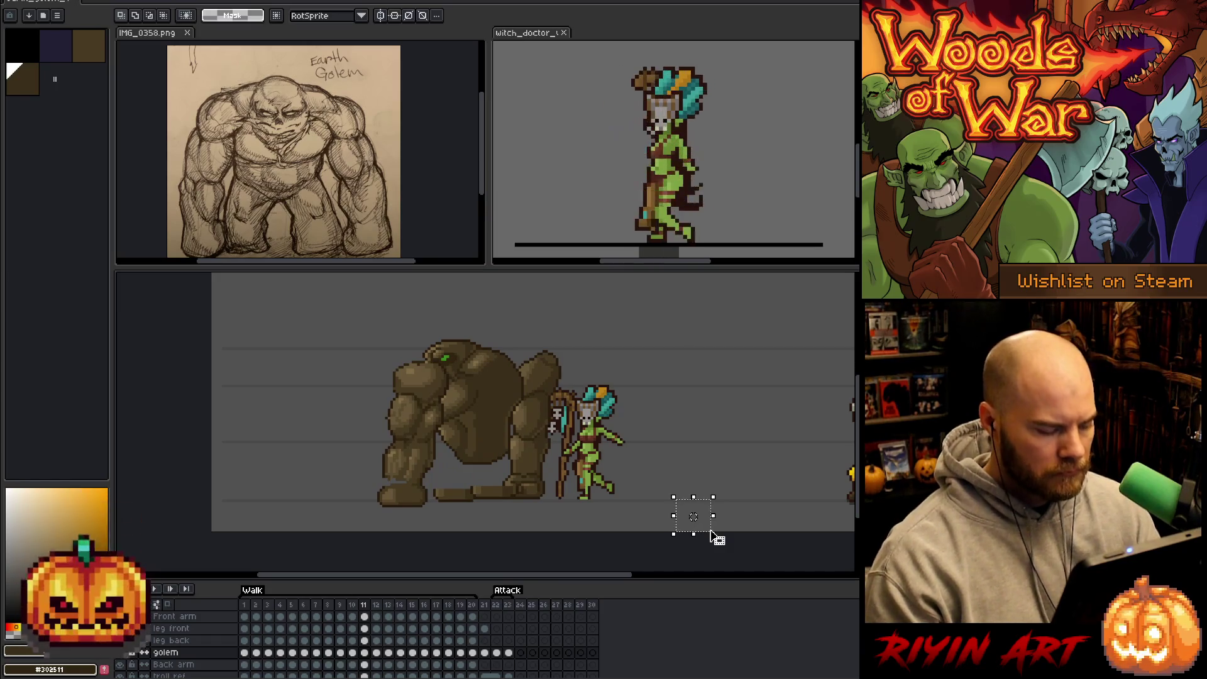
pyautogui.press('Return')
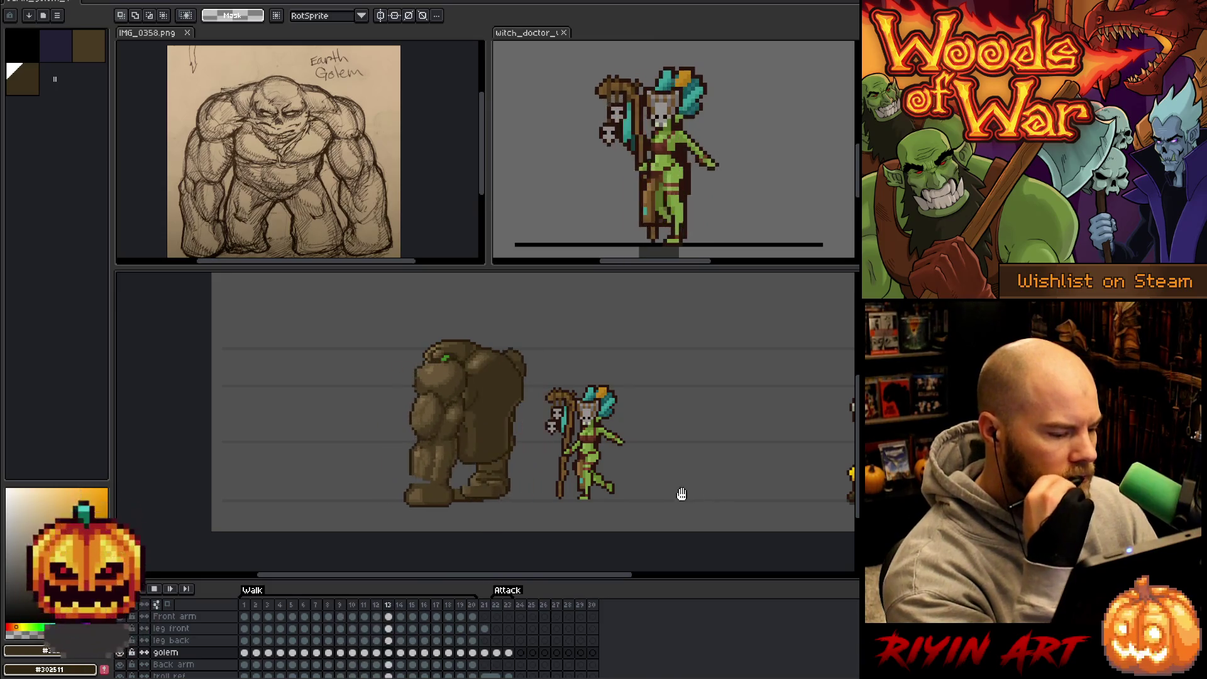
# Switch to the golem's Walk animation, stop on frame 9, and sample its brown.
pyautogui.click(487, 604)
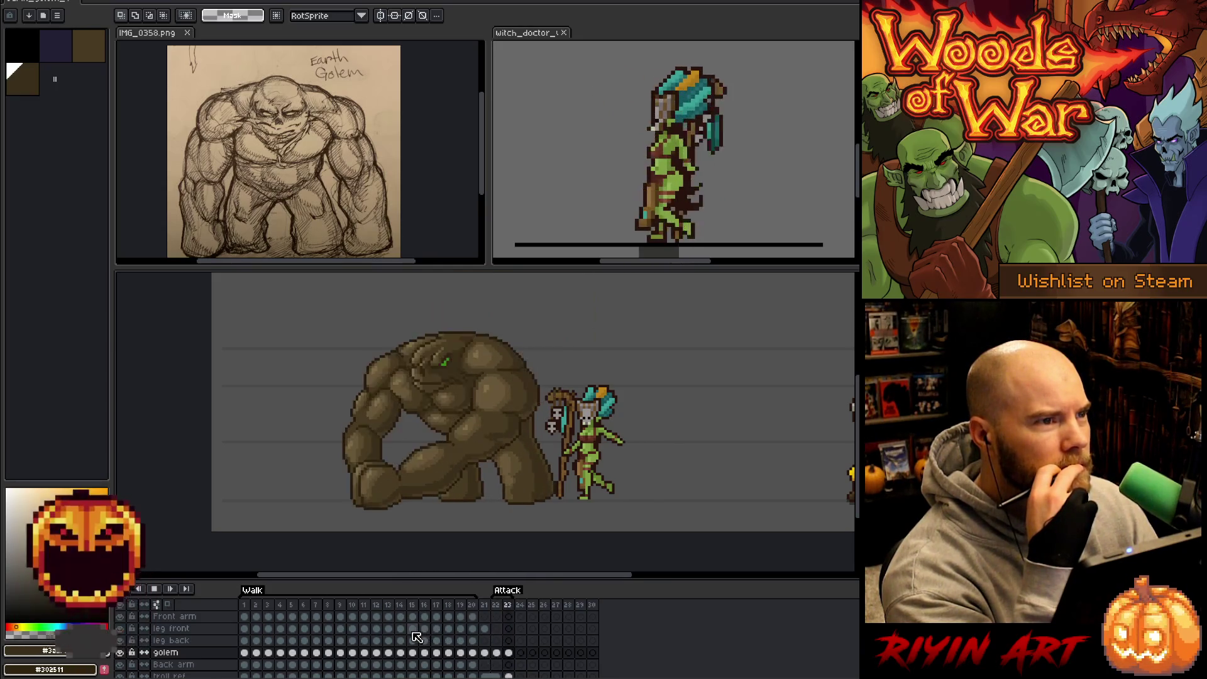
pyautogui.click(250, 608)
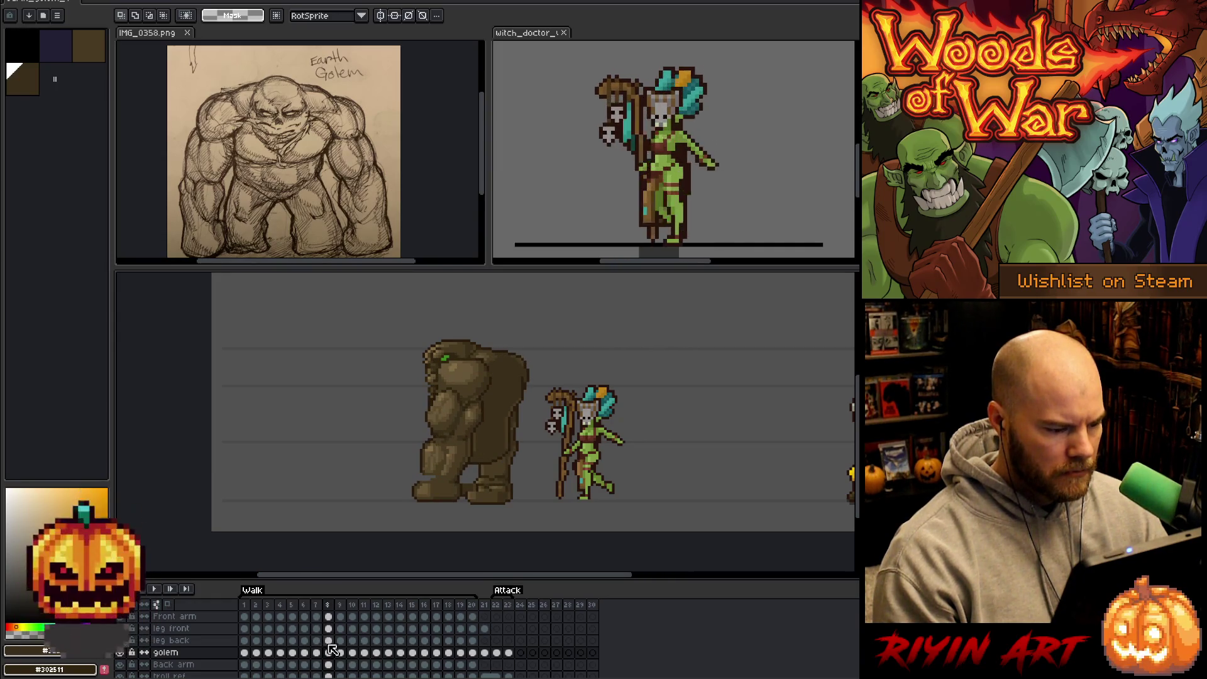
pyautogui.press('Left')
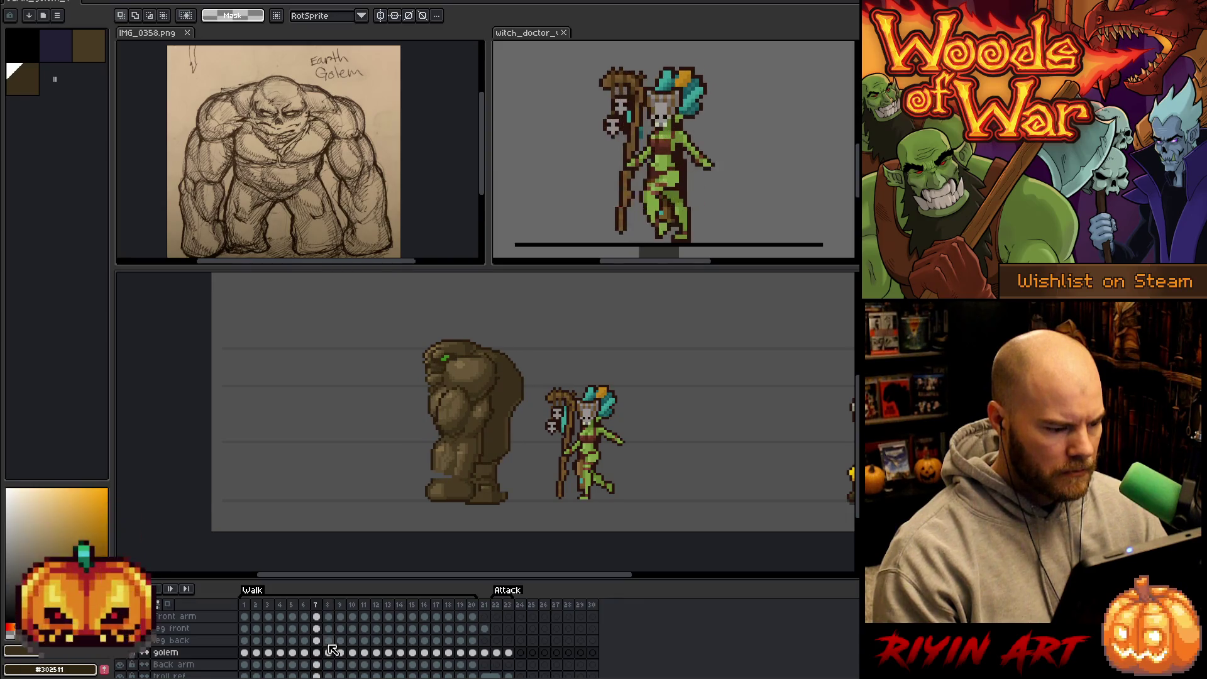
pyautogui.press('Right')
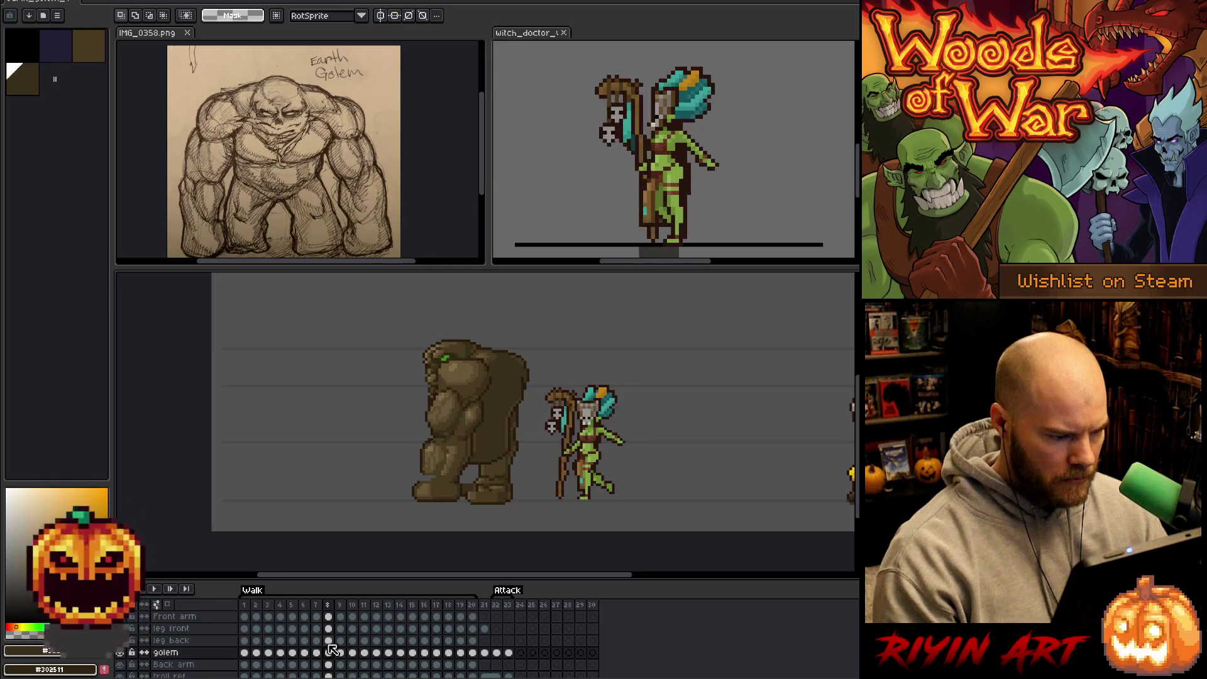
pyautogui.press('Right')
pyautogui.click(328, 646)
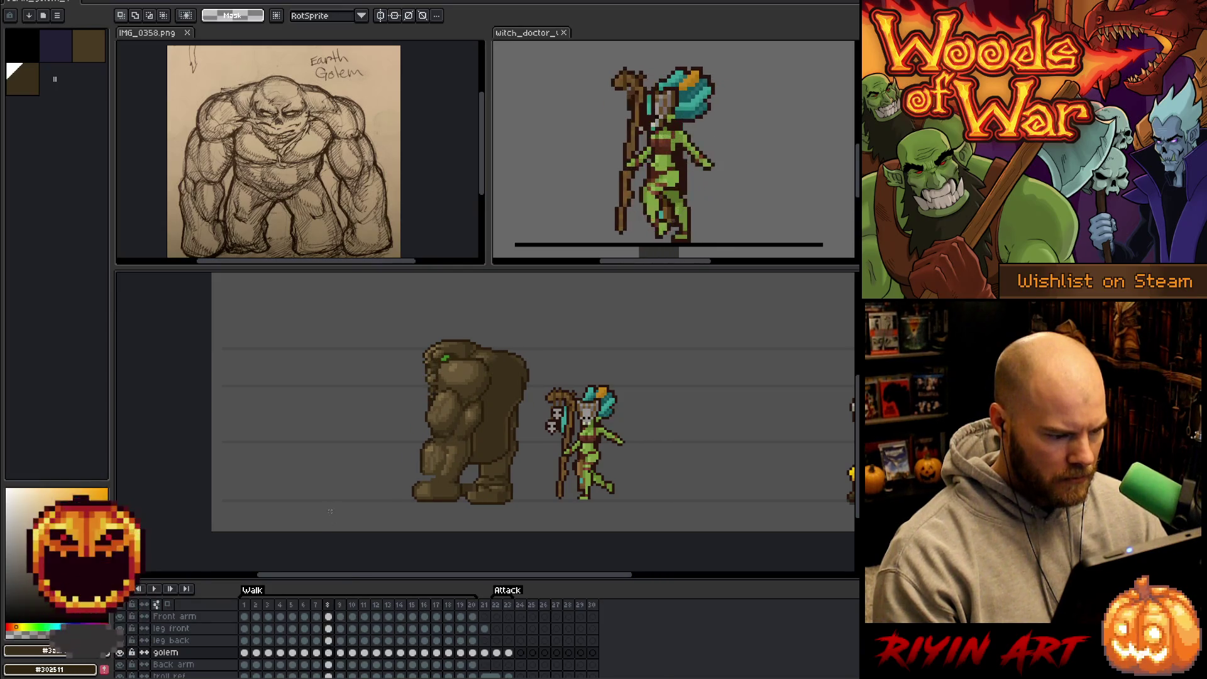
pyautogui.click(334, 651)
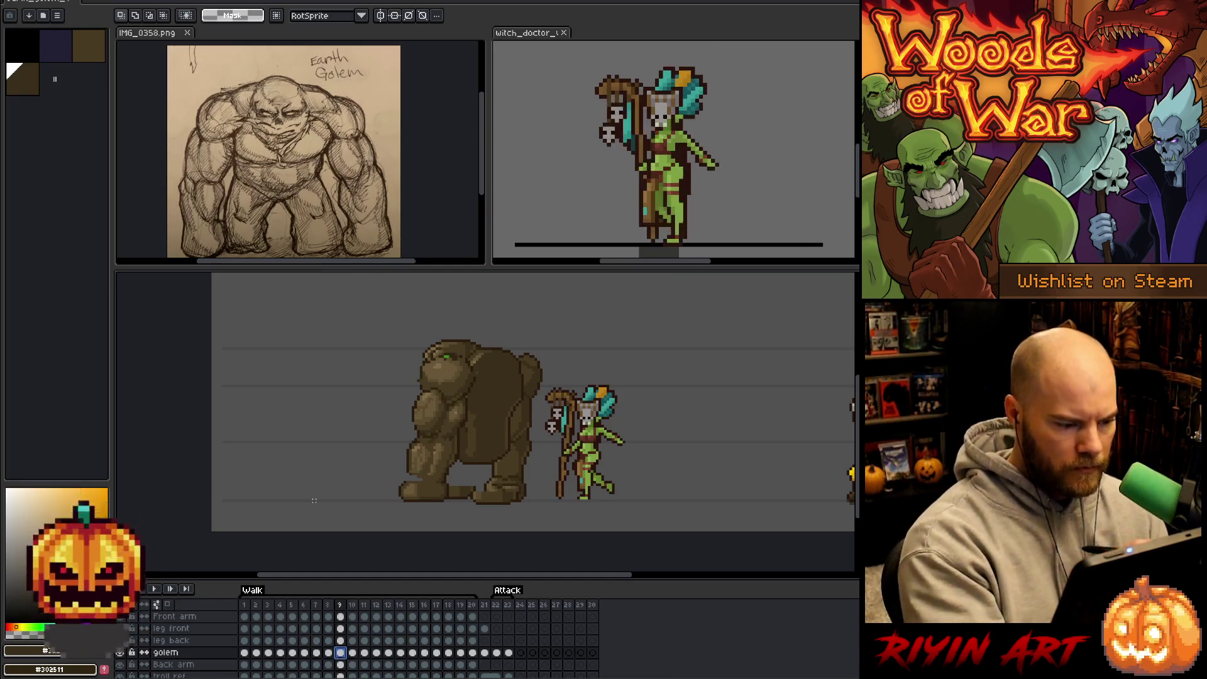
# Sample the golem's brown, dark brown and mid-brown shades with the pencil active.
pyautogui.press('b')
pyautogui.keyDown('alt'); pyautogui.click(475, 418); pyautogui.keyUp('alt')
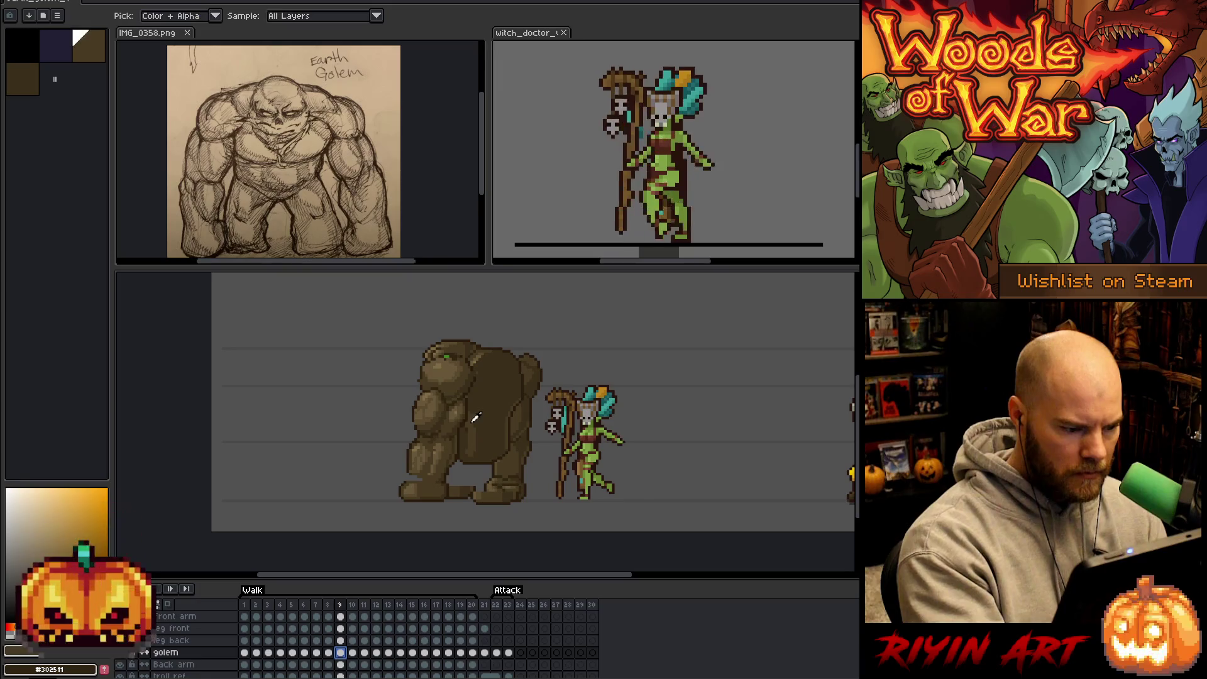
pyautogui.keyDown('alt'); pyautogui.click(488, 417); pyautogui.keyUp('alt')
pyautogui.press('g')
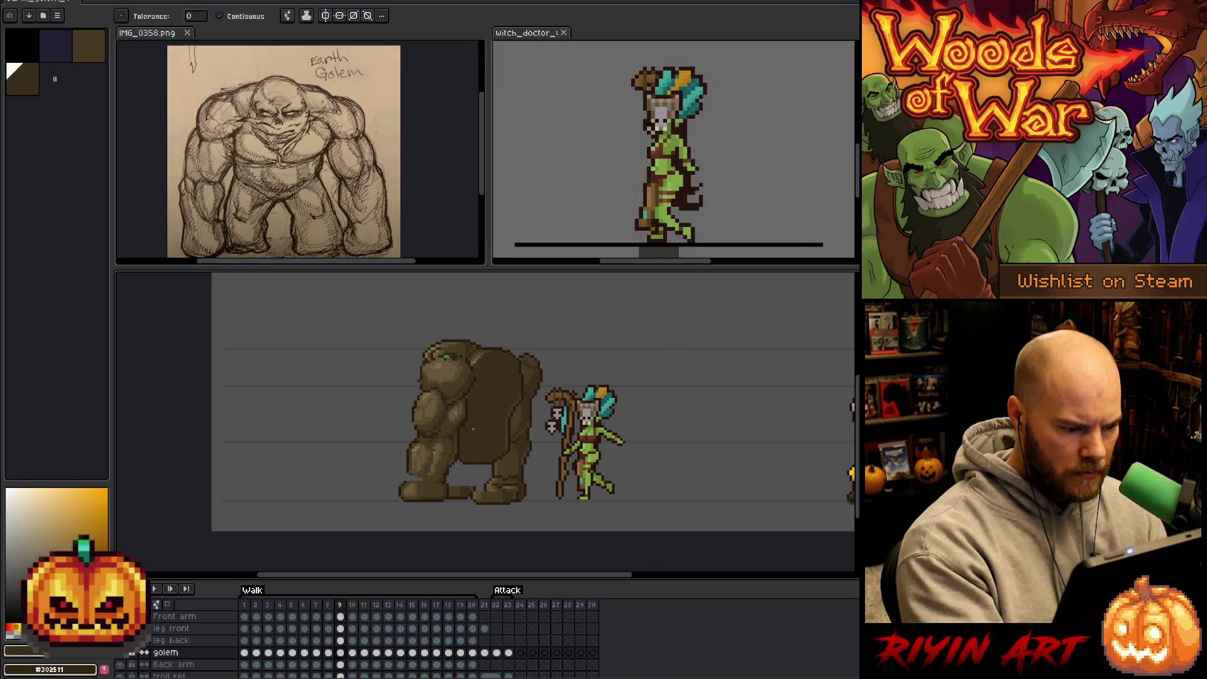
pyautogui.press('b')
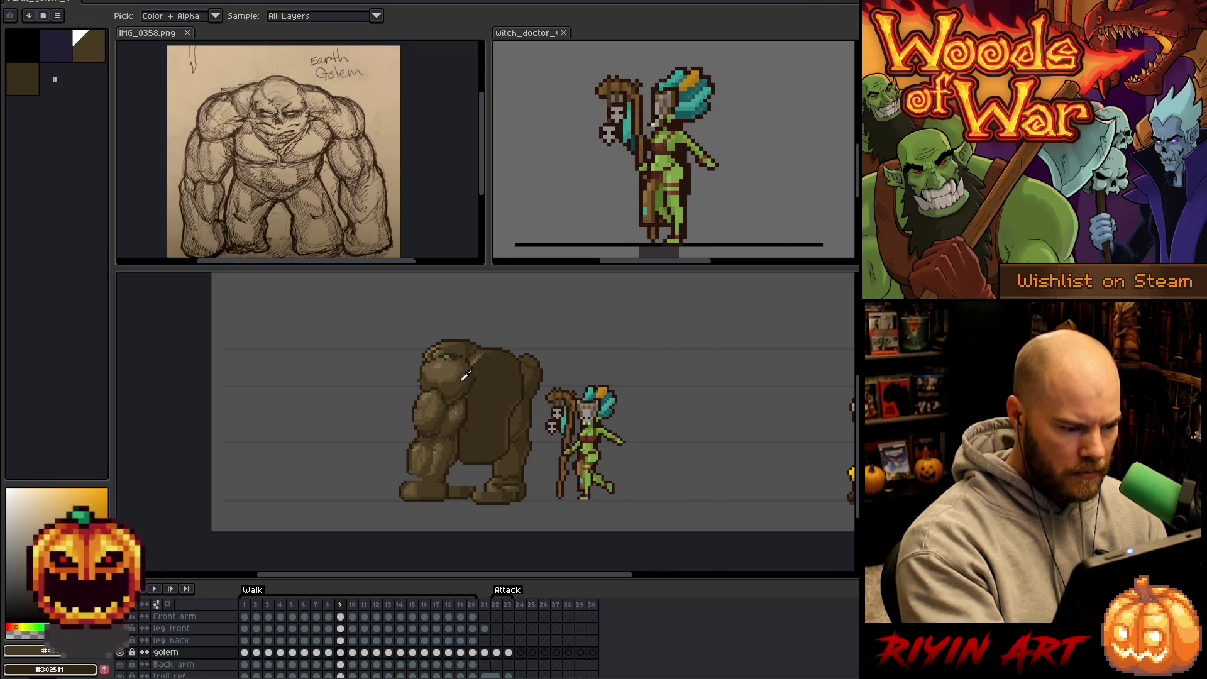
pyautogui.keyDown('alt'); pyautogui.click(489, 360); pyautogui.keyUp('alt')
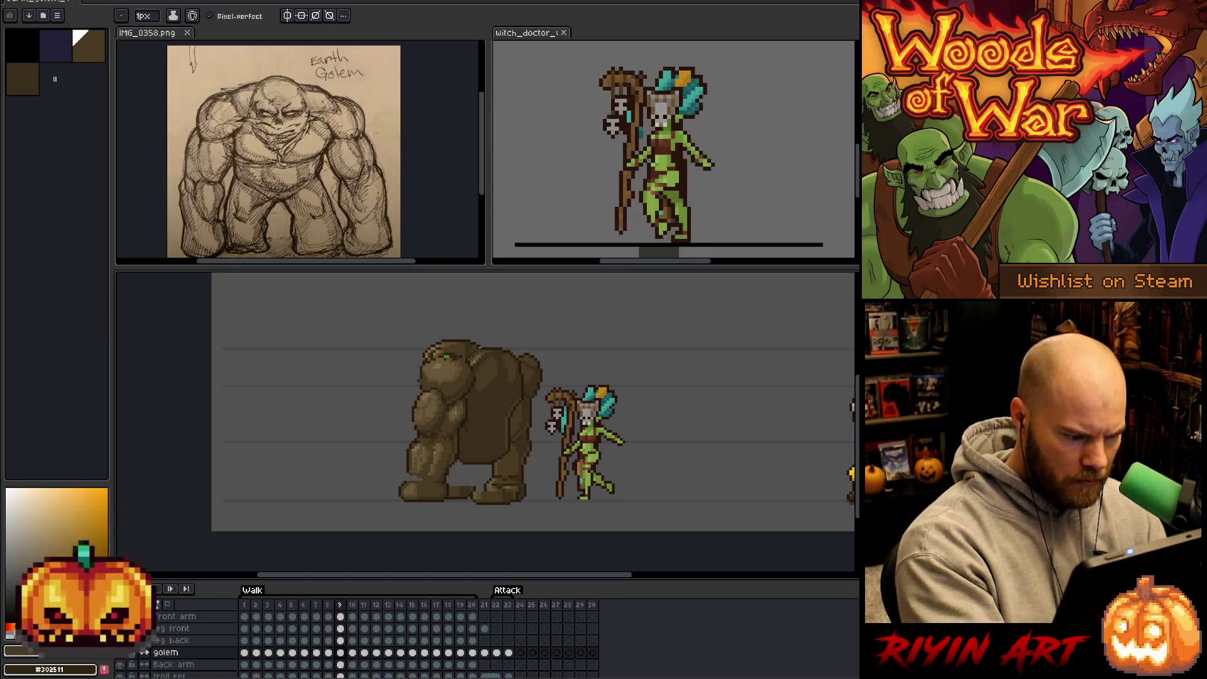
# Resample light and dark browns from the golem, finishing on the lighter brown with the pencil.
pyautogui.keyDown('alt'); pyautogui.click(475, 350); pyautogui.keyUp('alt')
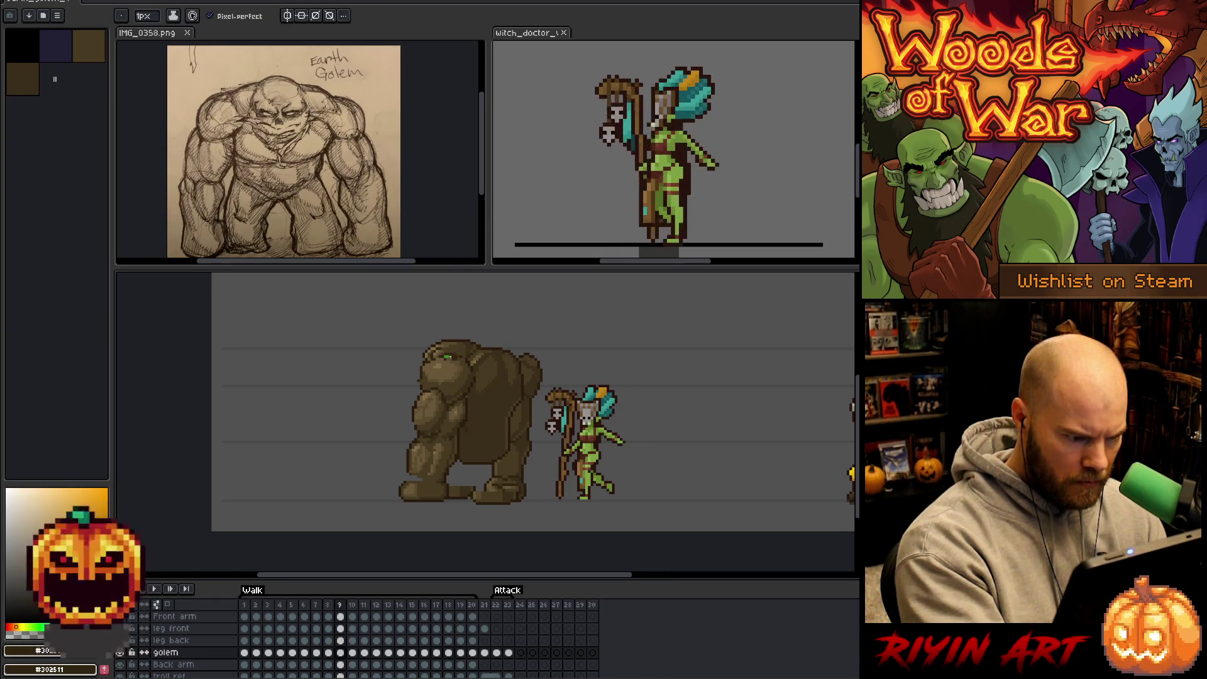
pyautogui.keyDown('alt'); pyautogui.click(473, 354); pyautogui.keyUp('alt')
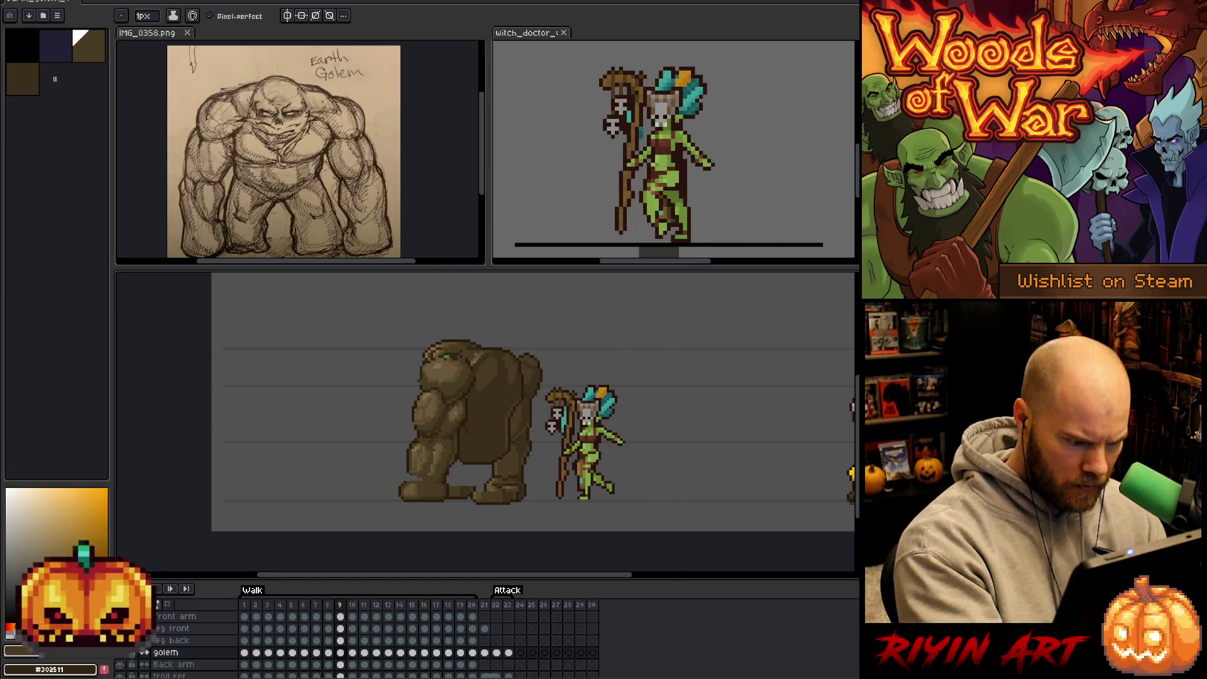
pyautogui.keyDown('alt'); pyautogui.click(468, 362); pyautogui.keyUp('alt')
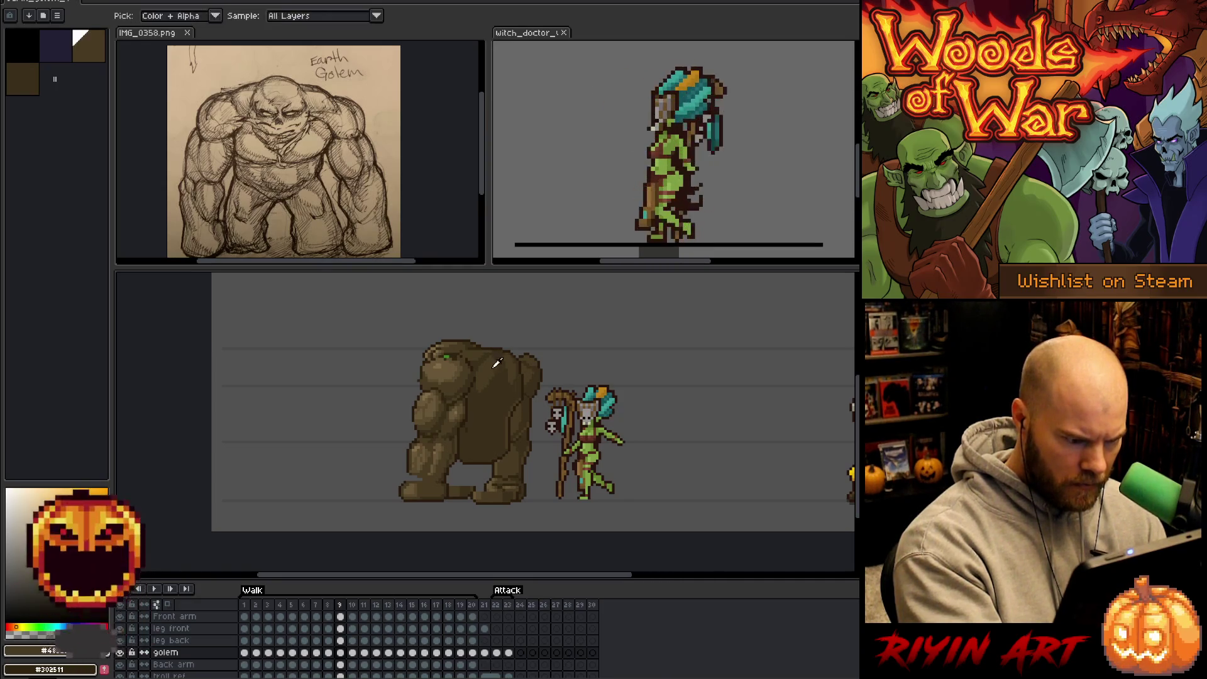
pyautogui.keyDown('alt'); pyautogui.click(480, 390); pyautogui.keyUp('alt')
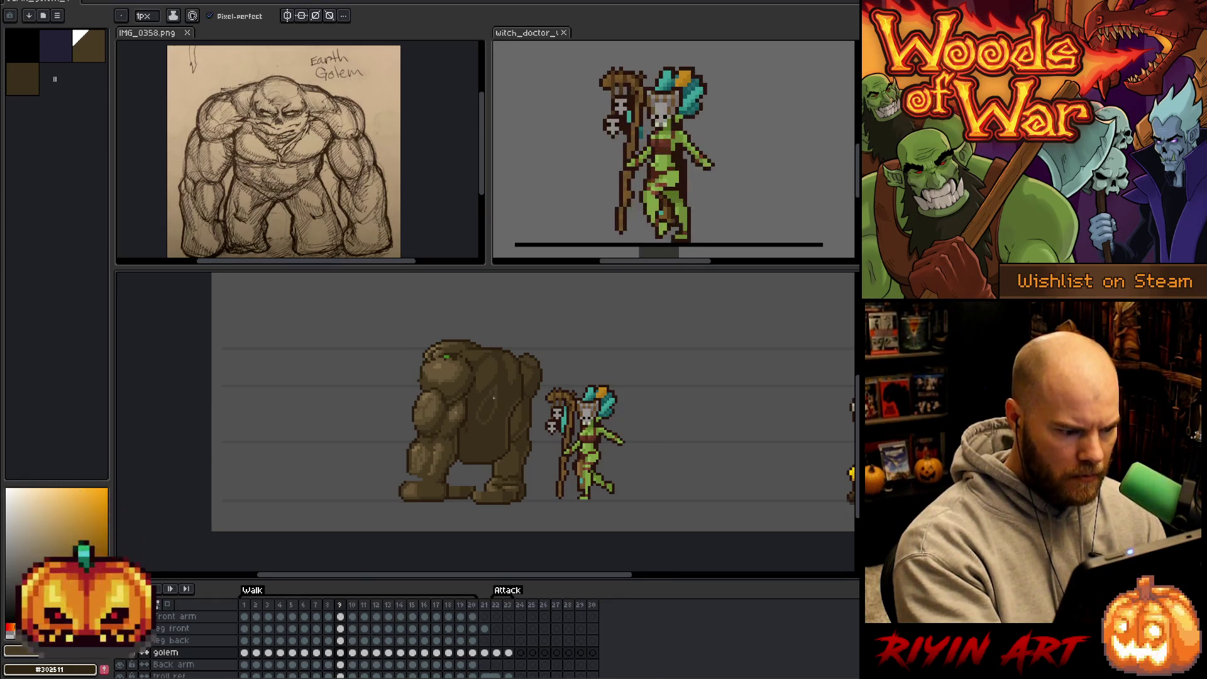
pyautogui.press('g')
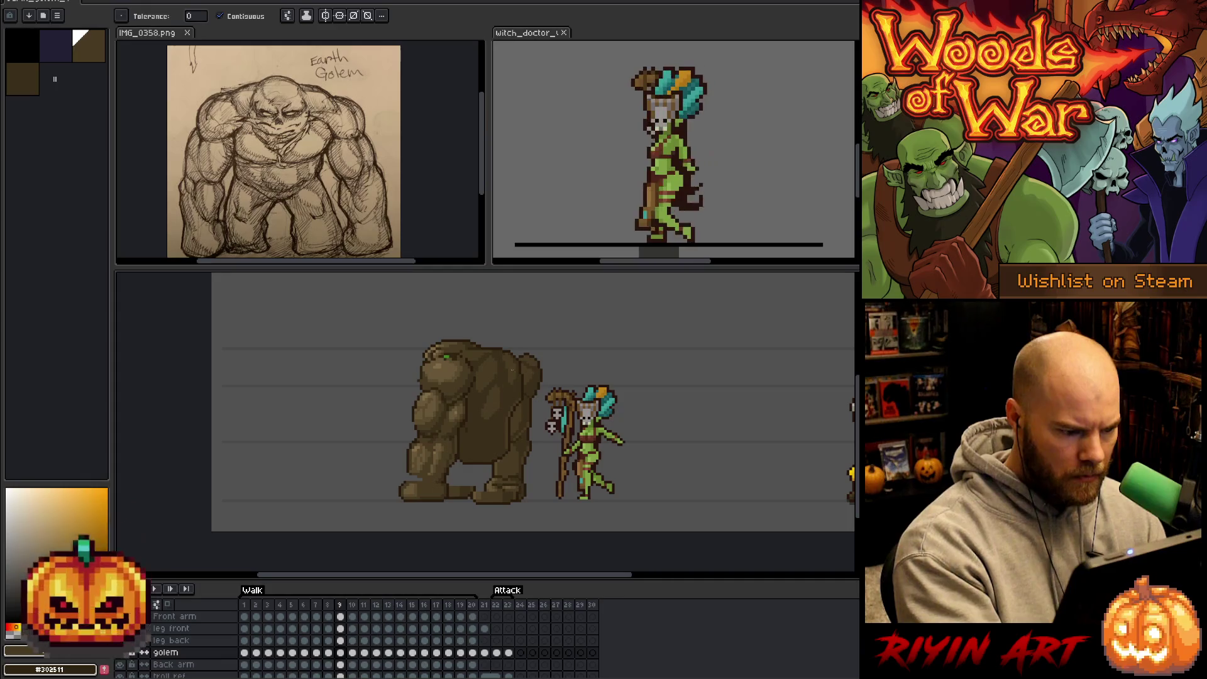
pyautogui.press('b')
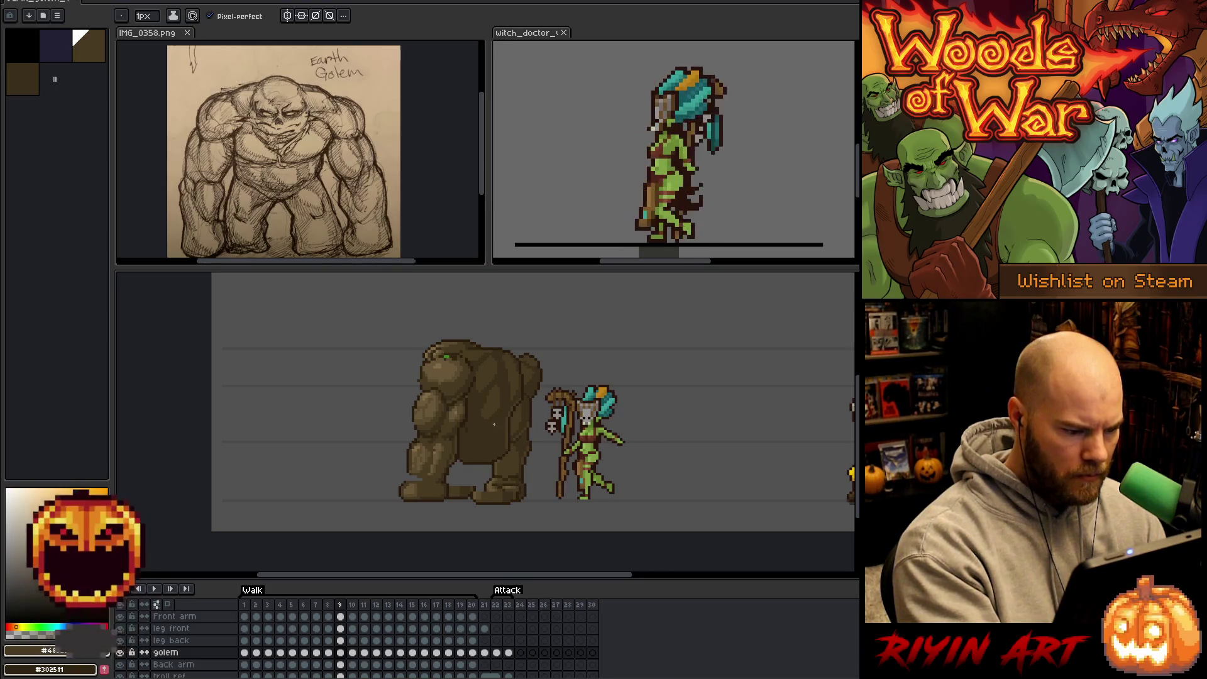
pyautogui.press('i')
pyautogui.press('b')
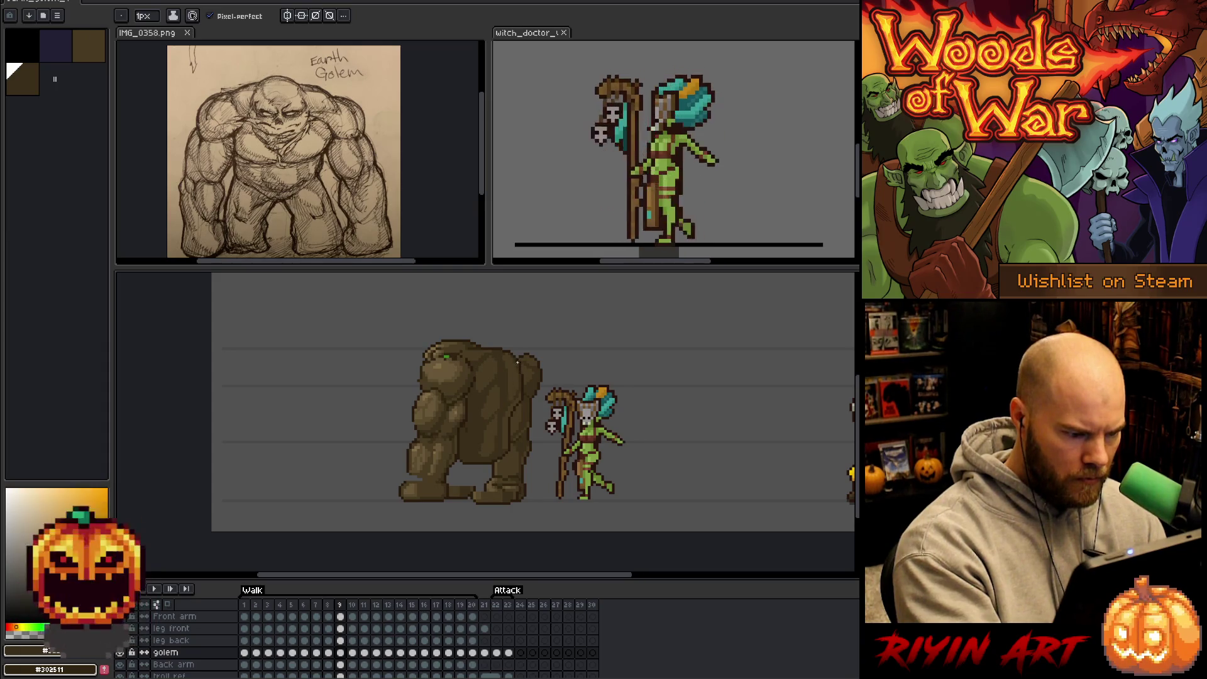
# Sample alternating lighter and darker browns from the golem's body and head, ending on the darkest brown.
pyautogui.keyDown('alt'); pyautogui.click(510, 388); pyautogui.keyUp('alt')
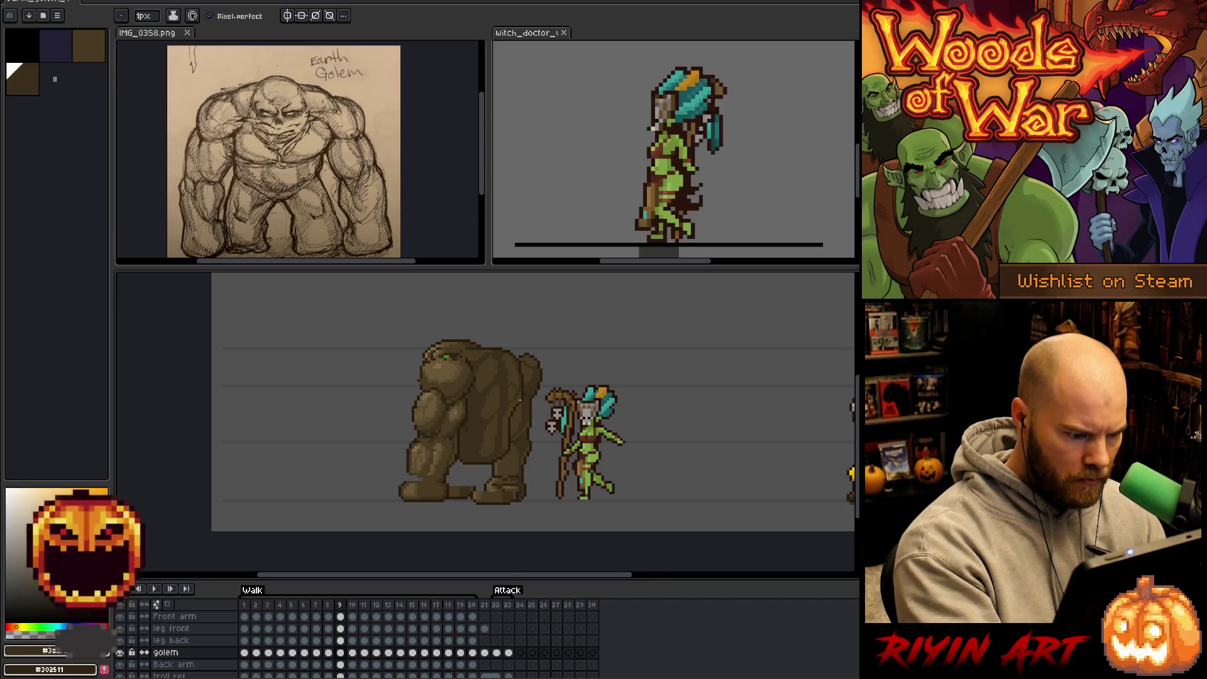
pyautogui.keyDown('alt'); pyautogui.click(512, 394); pyautogui.keyUp('alt')
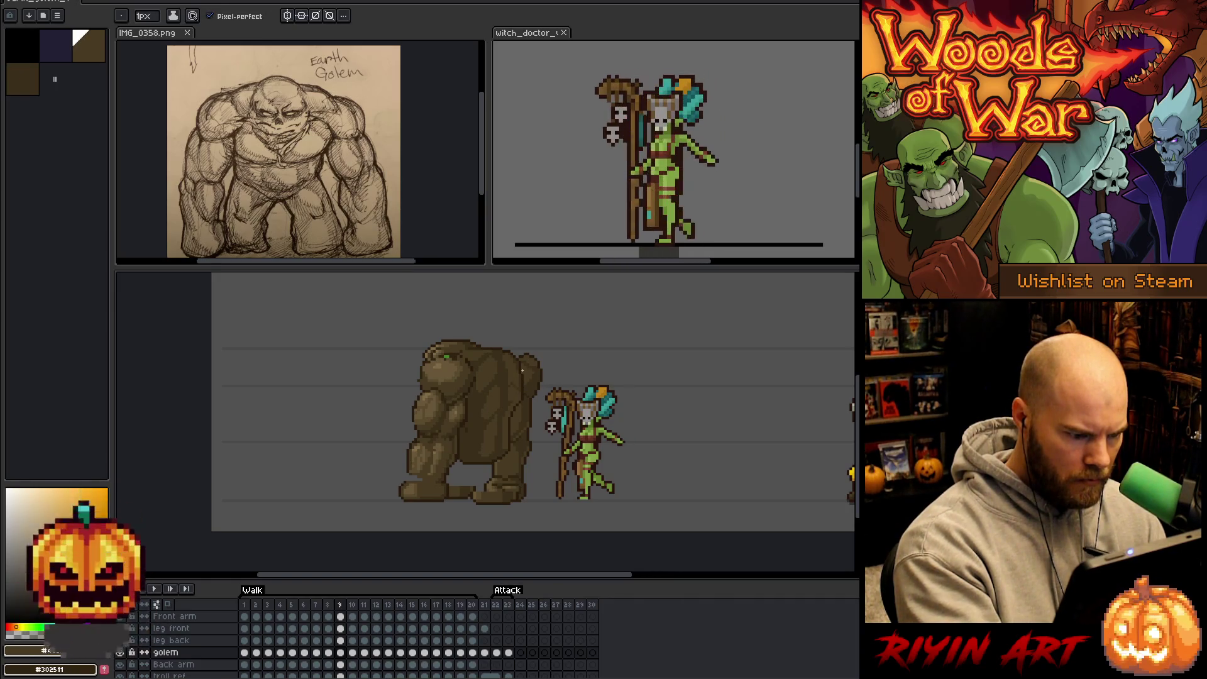
pyautogui.keyDown('alt'); pyautogui.click(510, 384); pyautogui.keyUp('alt')
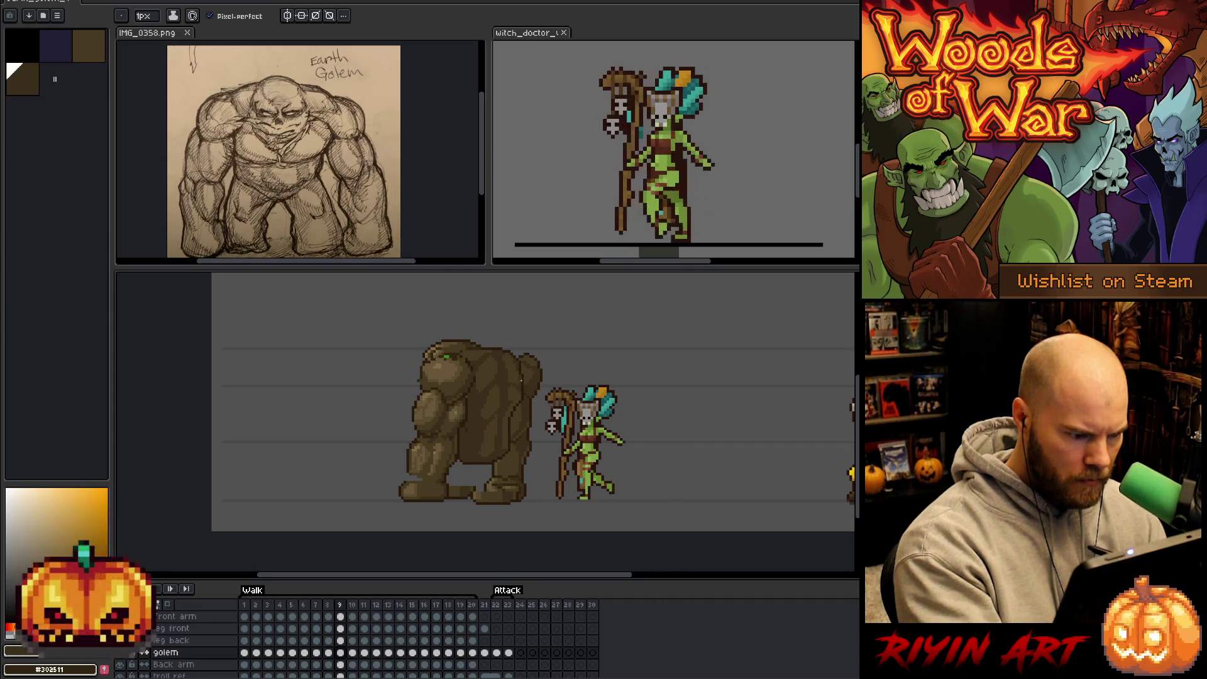
pyautogui.keyDown('alt'); pyautogui.click(514, 385); pyautogui.keyUp('alt')
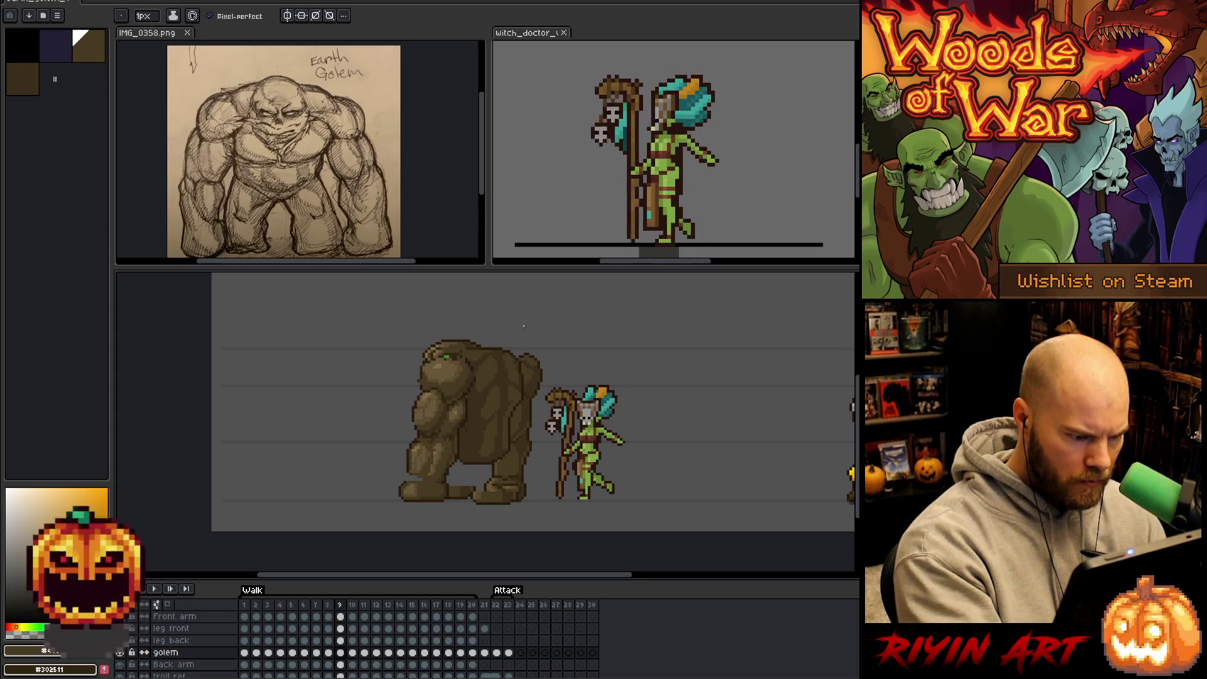
pyautogui.keyDown('alt'); pyautogui.click(502, 384); pyautogui.keyUp('alt')
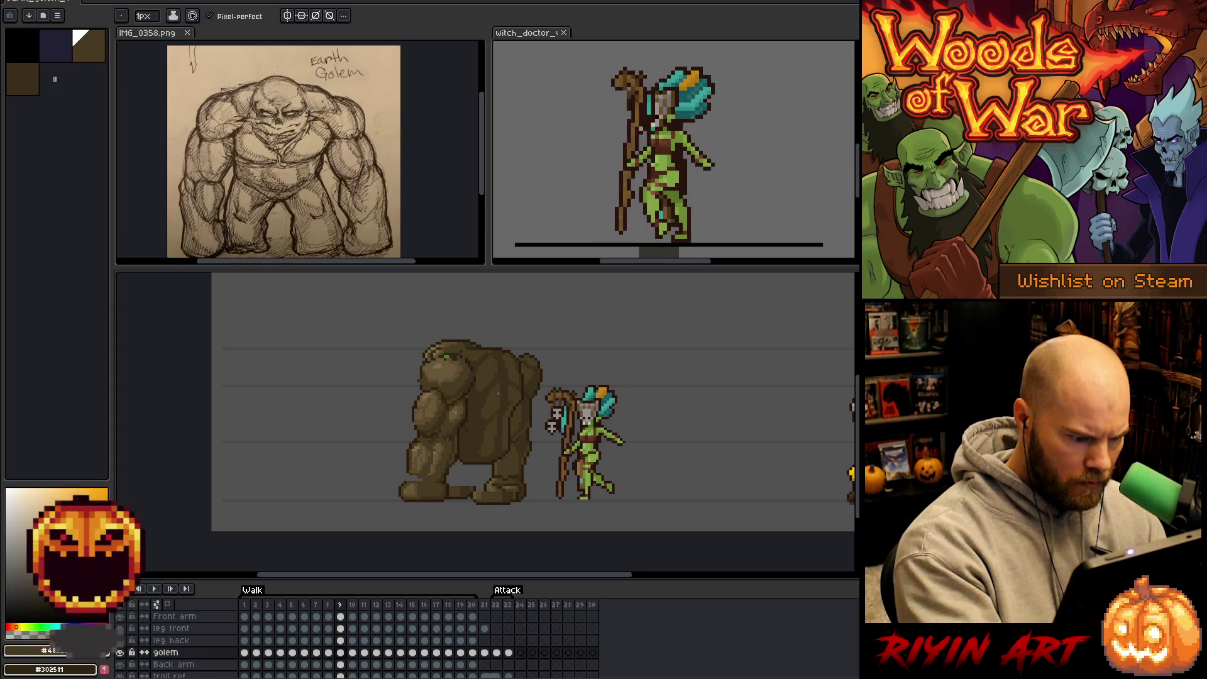
pyautogui.keyDown('alt'); pyautogui.click(515, 399); pyautogui.keyUp('alt')
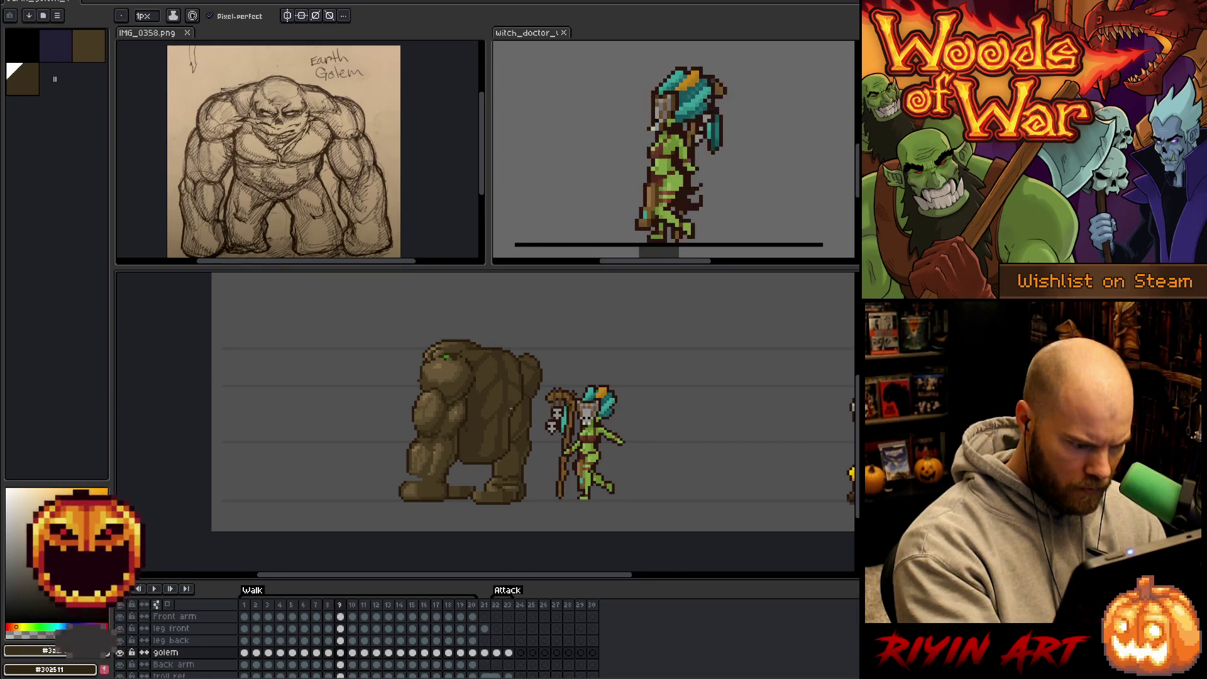
pyautogui.keyDown('alt'); pyautogui.click(518, 362); pyautogui.keyUp('alt')
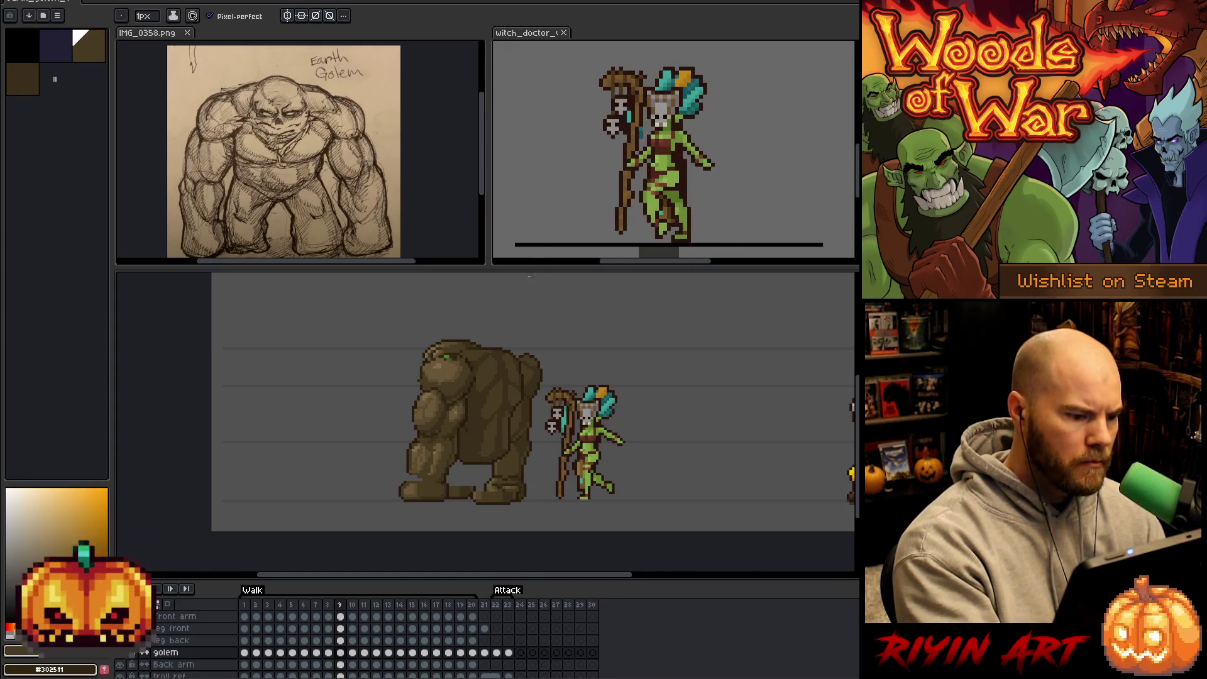
pyautogui.keyDown('alt'); pyautogui.click(493, 359); pyautogui.keyUp('alt')
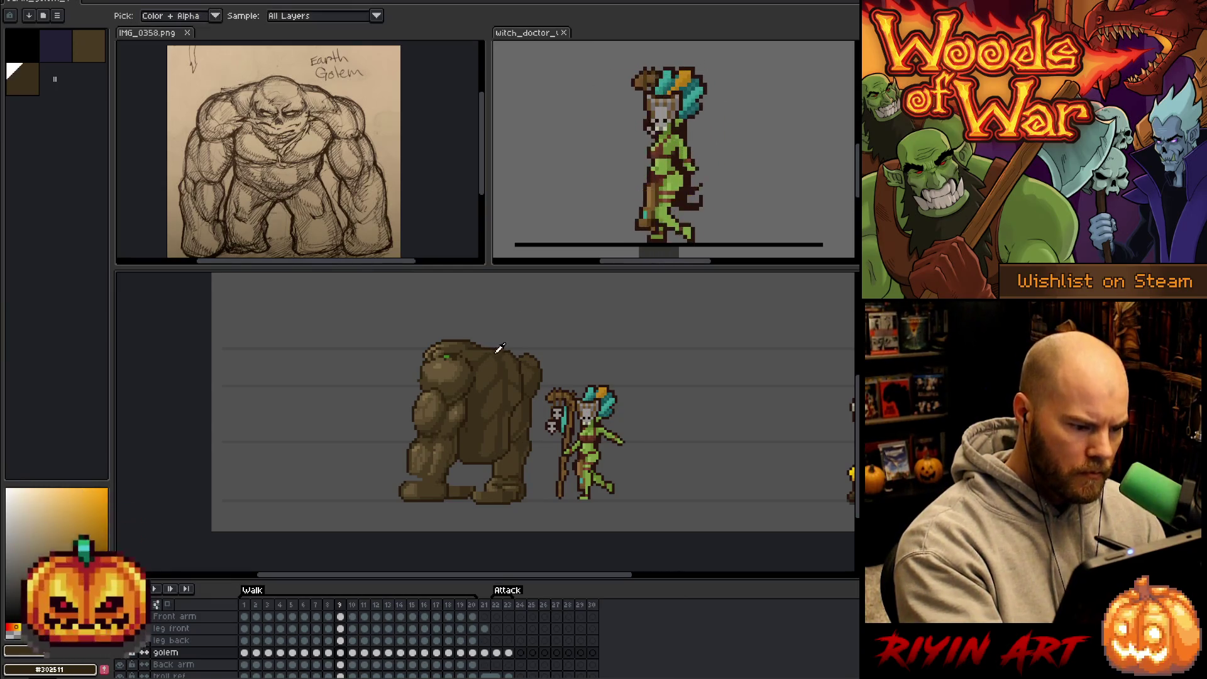
pyautogui.keyDown('alt'); pyautogui.click(476, 343); pyautogui.keyUp('alt')
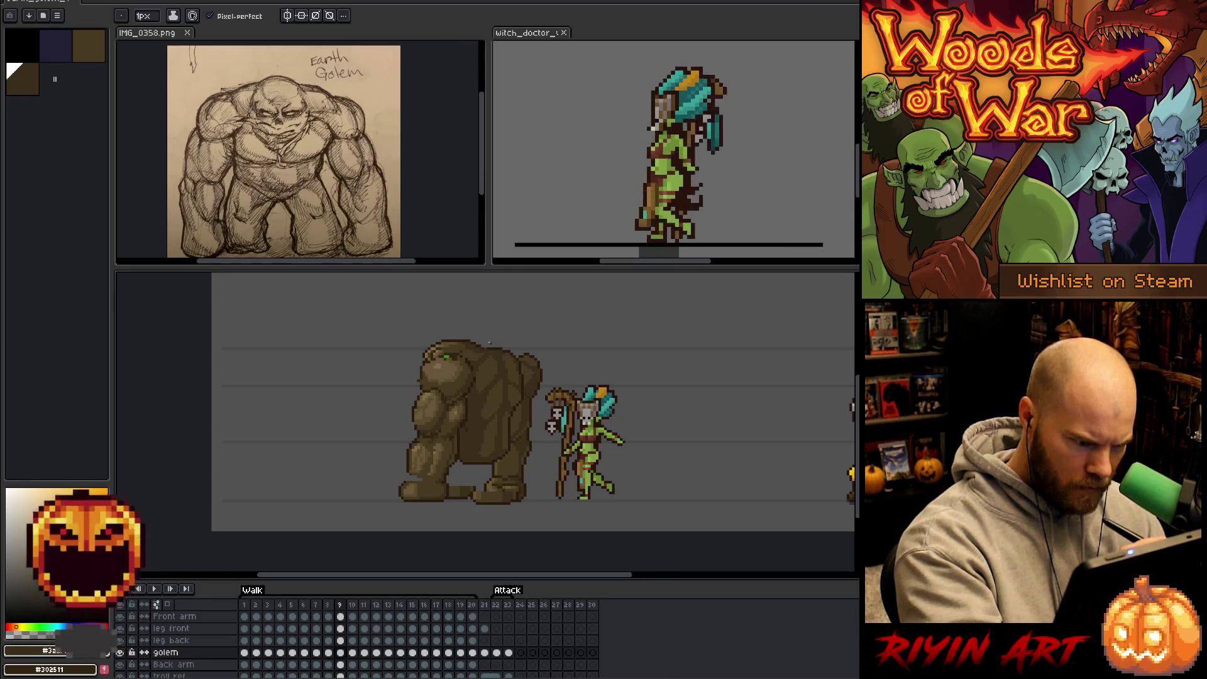
pyautogui.keyDown('alt'); pyautogui.click(490, 341); pyautogui.keyUp('alt')
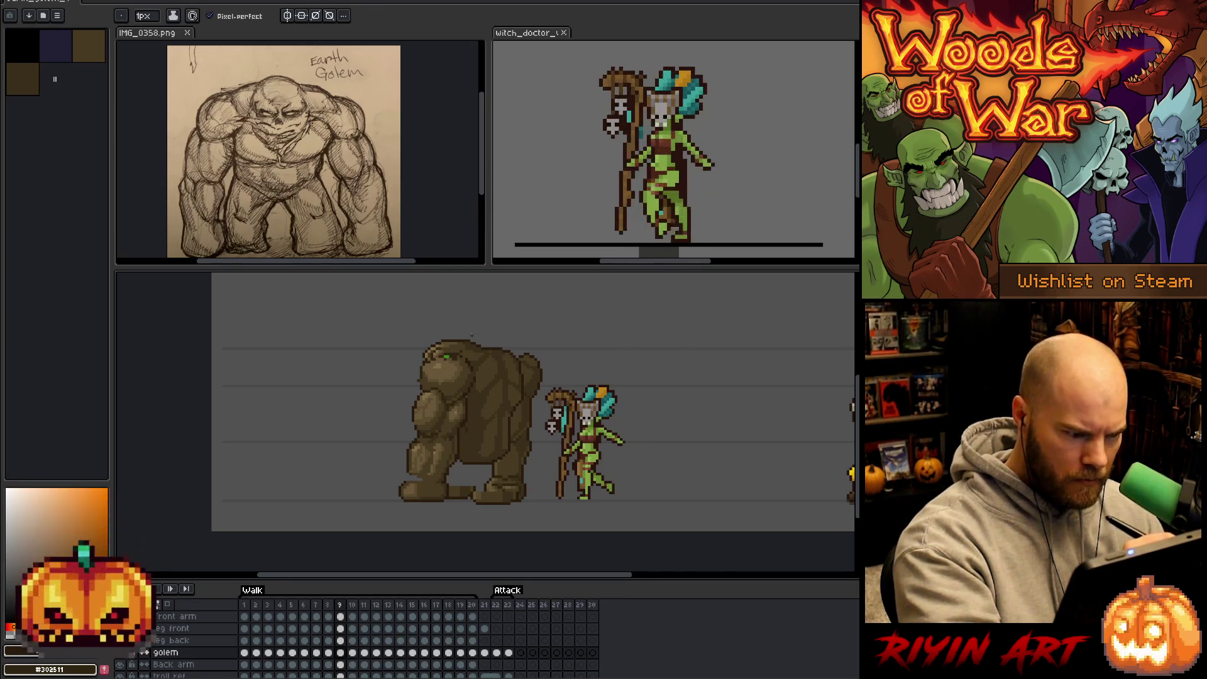
# Briefly select part of the golem's head, then sample browns from the head.
pyautogui.press('m')
pyautogui.moveTo(468, 326); pyautogui.dragTo(500, 352)
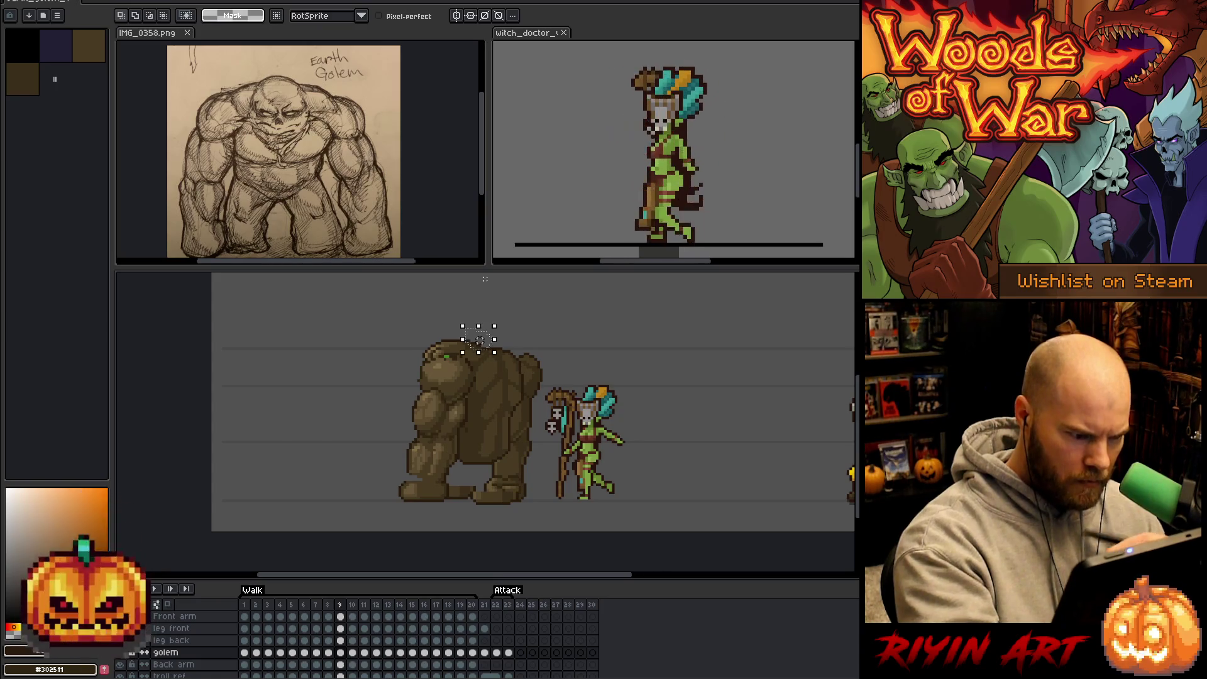
pyautogui.press('b')
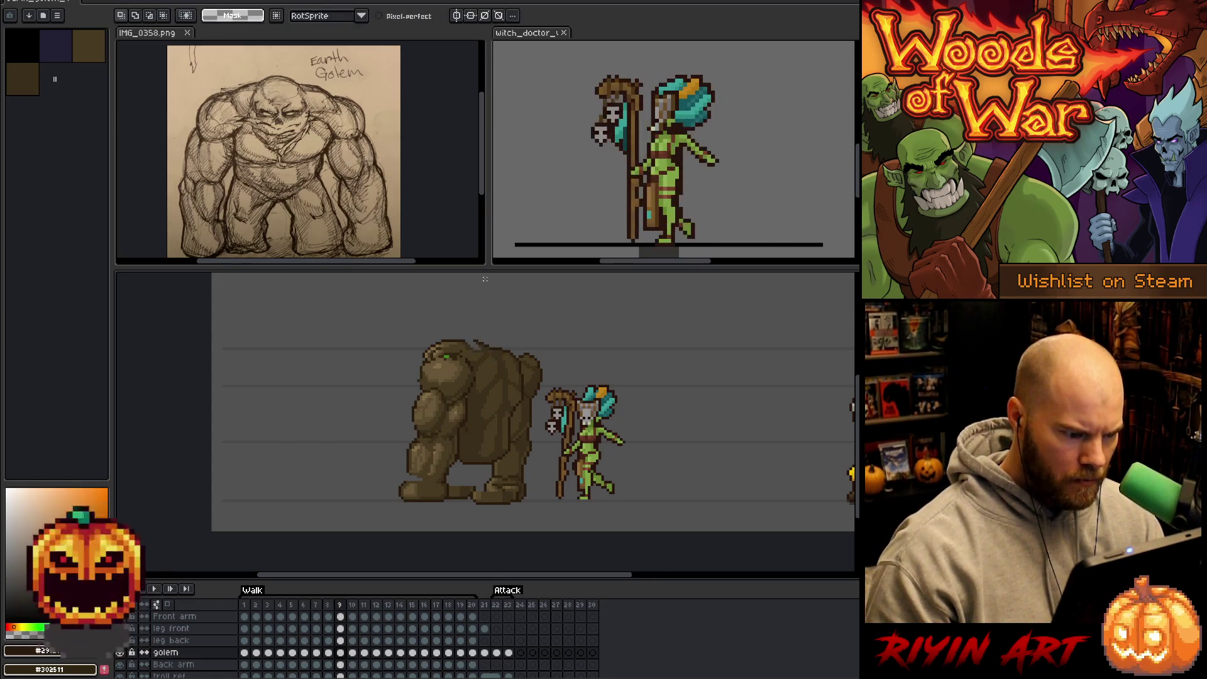
pyautogui.keyDown('alt'); pyautogui.click(480, 335); pyautogui.keyUp('alt')
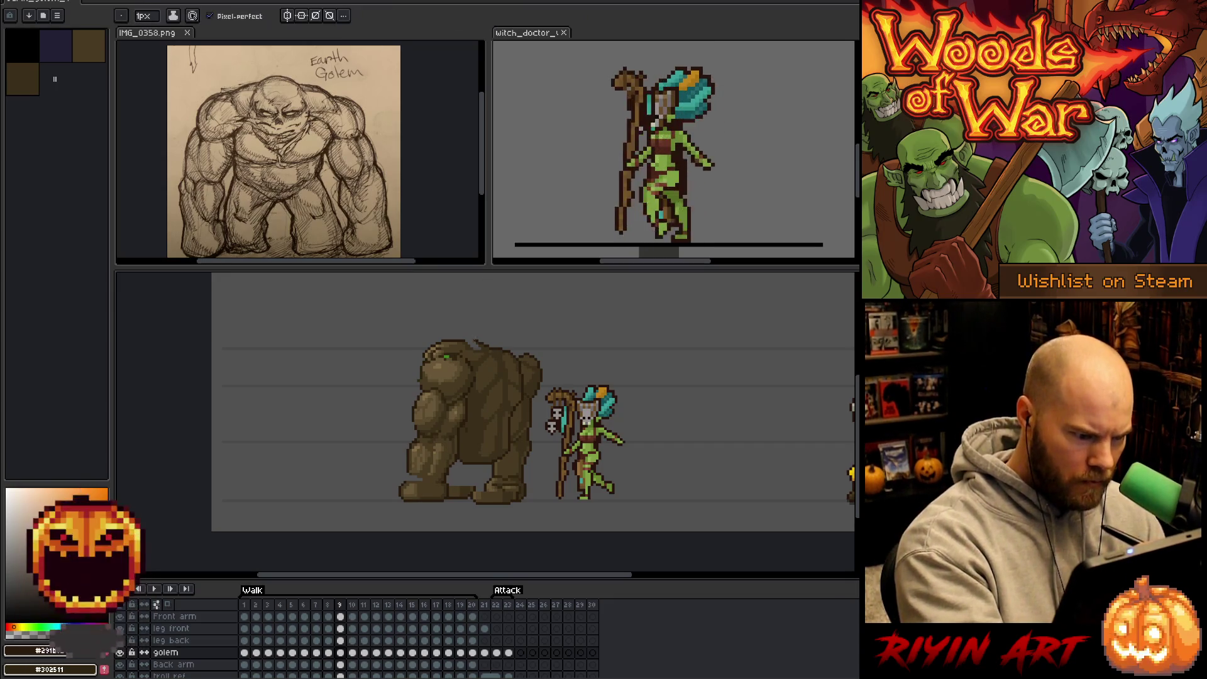
pyautogui.keyDown('alt'); pyautogui.click(473, 344); pyautogui.keyUp('alt')
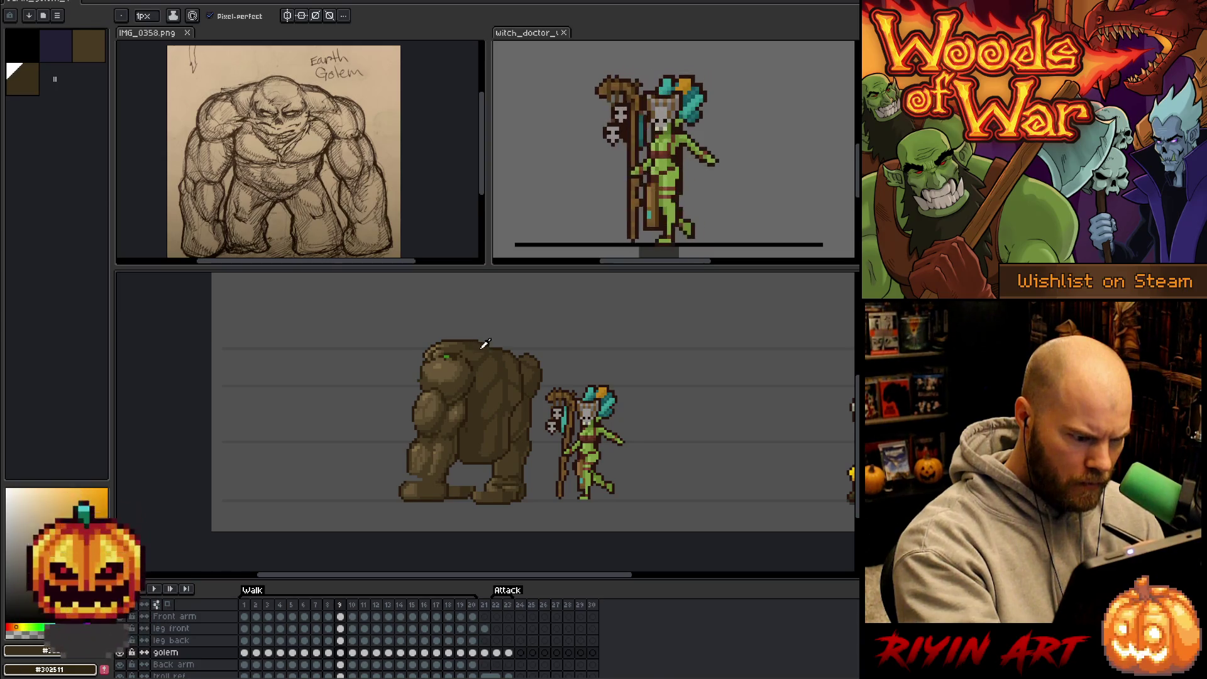
pyautogui.keyDown('alt'); pyautogui.click(481, 354); pyautogui.keyUp('alt')
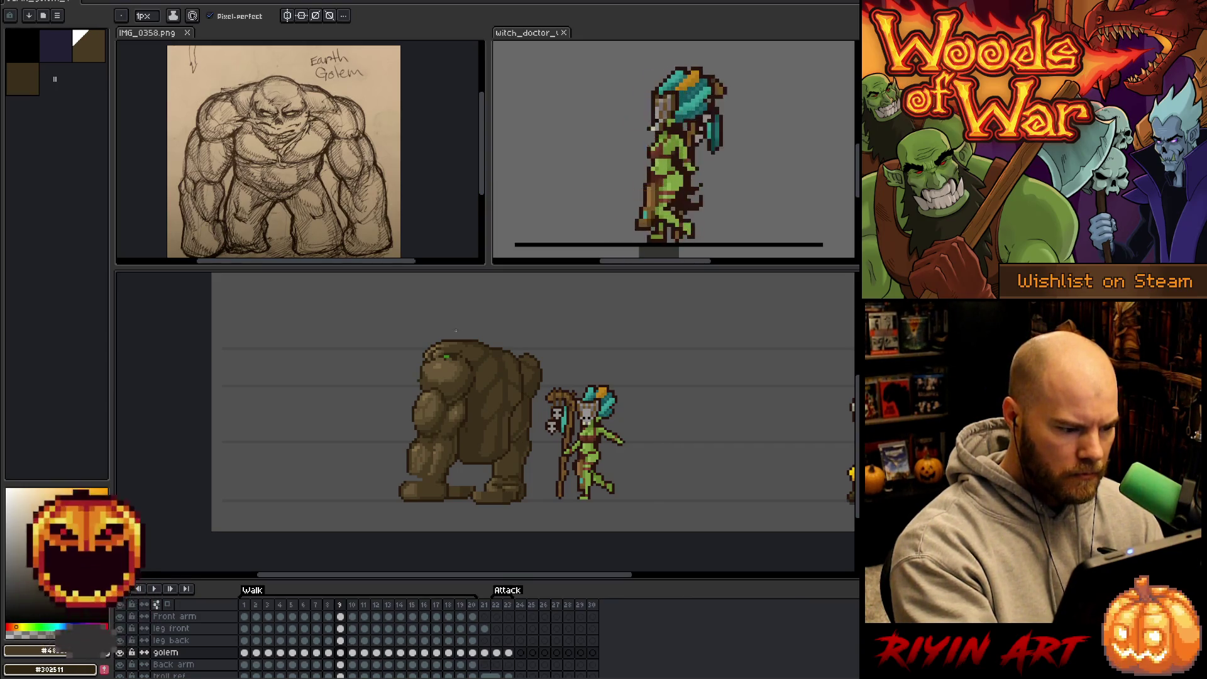
# Lasso the golem's head, move it about 4 pixels right, and deselect.
pyautogui.press('m')
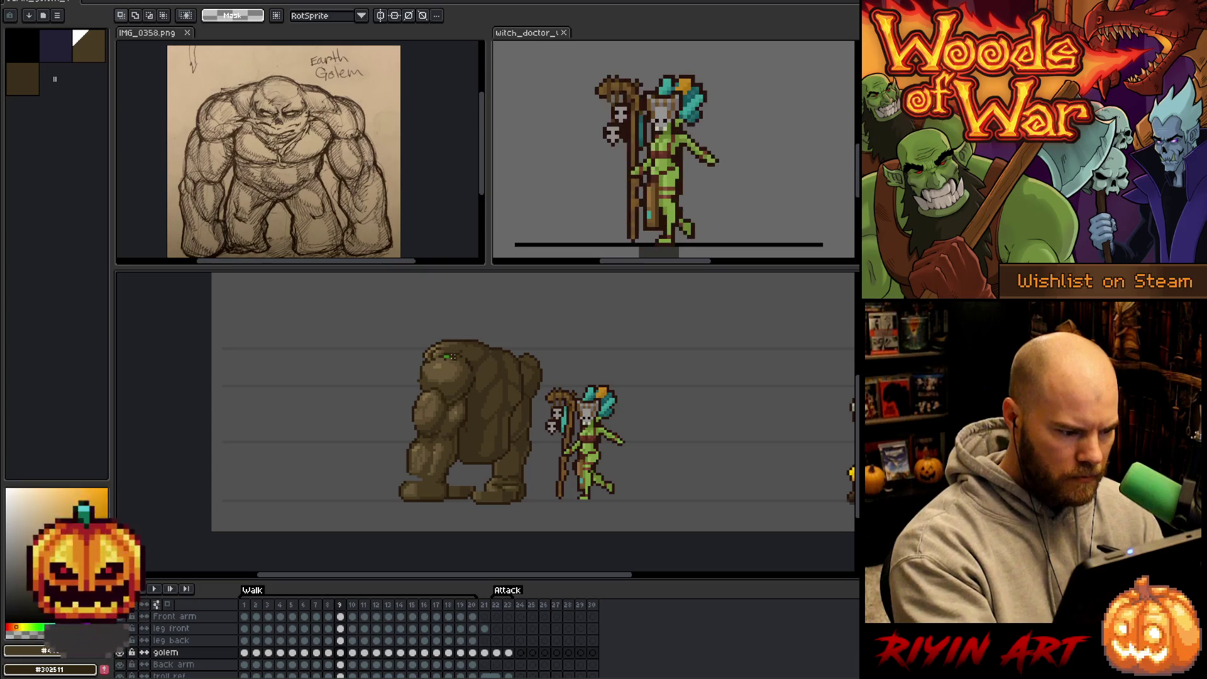
pyautogui.click(458, 329)
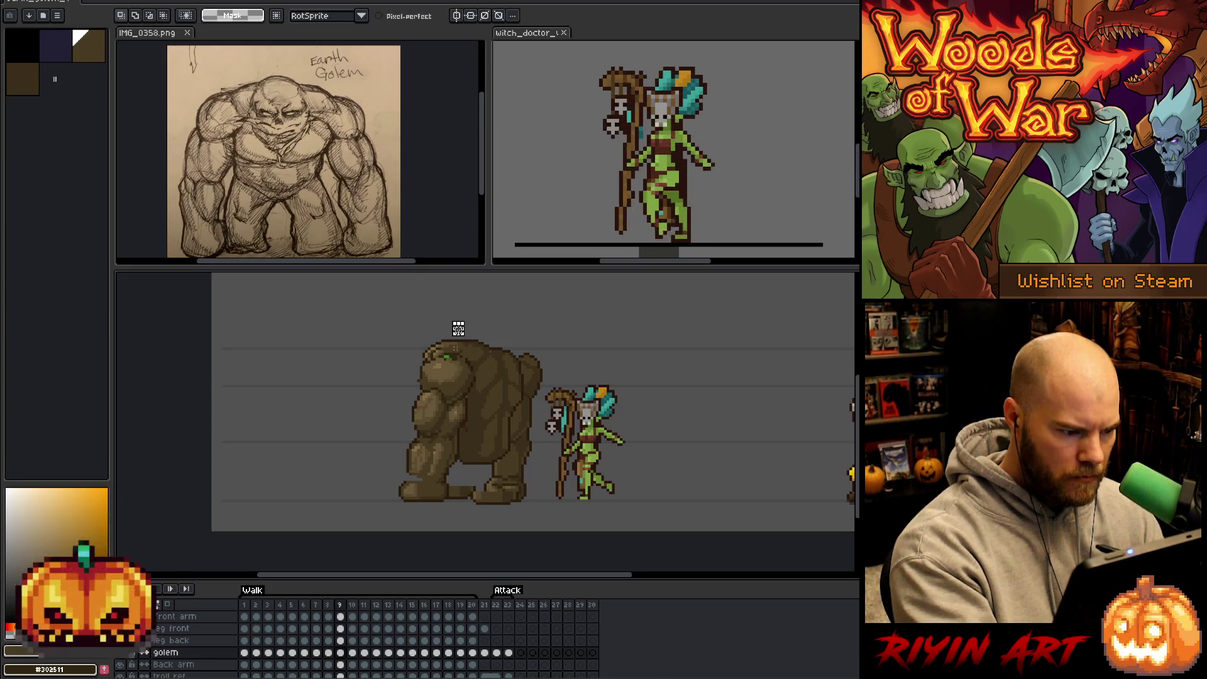
pyautogui.moveTo(453, 357); pyautogui.dragTo(415, 396)
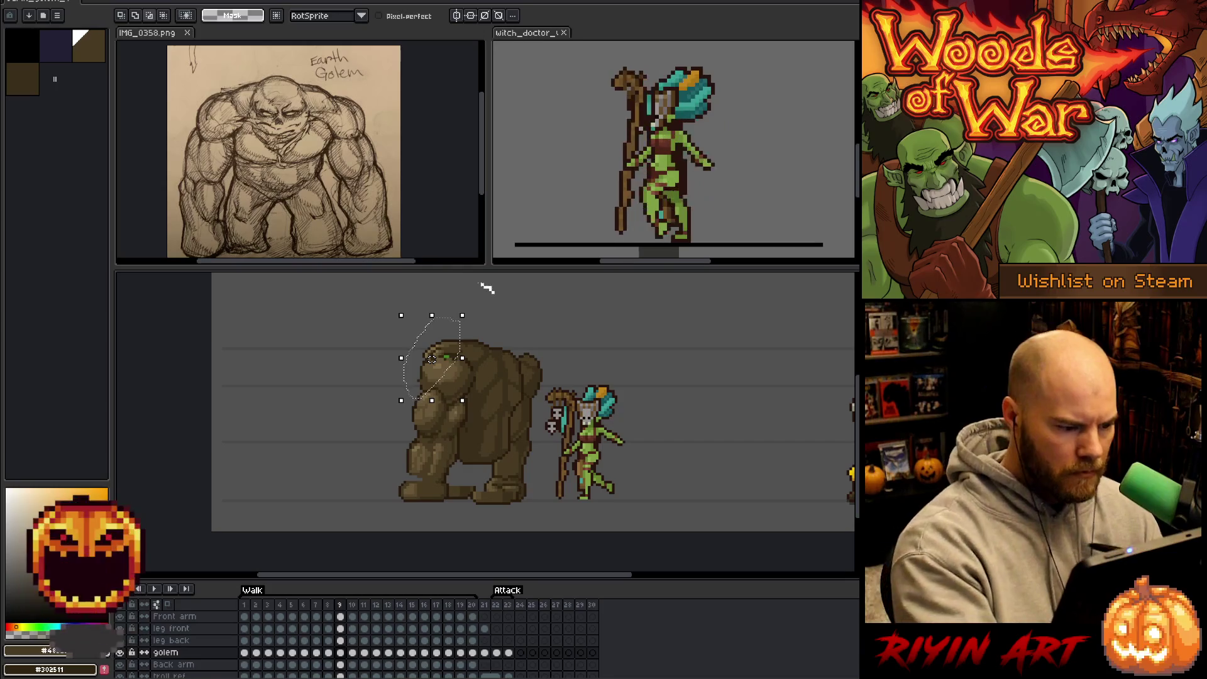
pyautogui.hotkey('ctrl', 't')
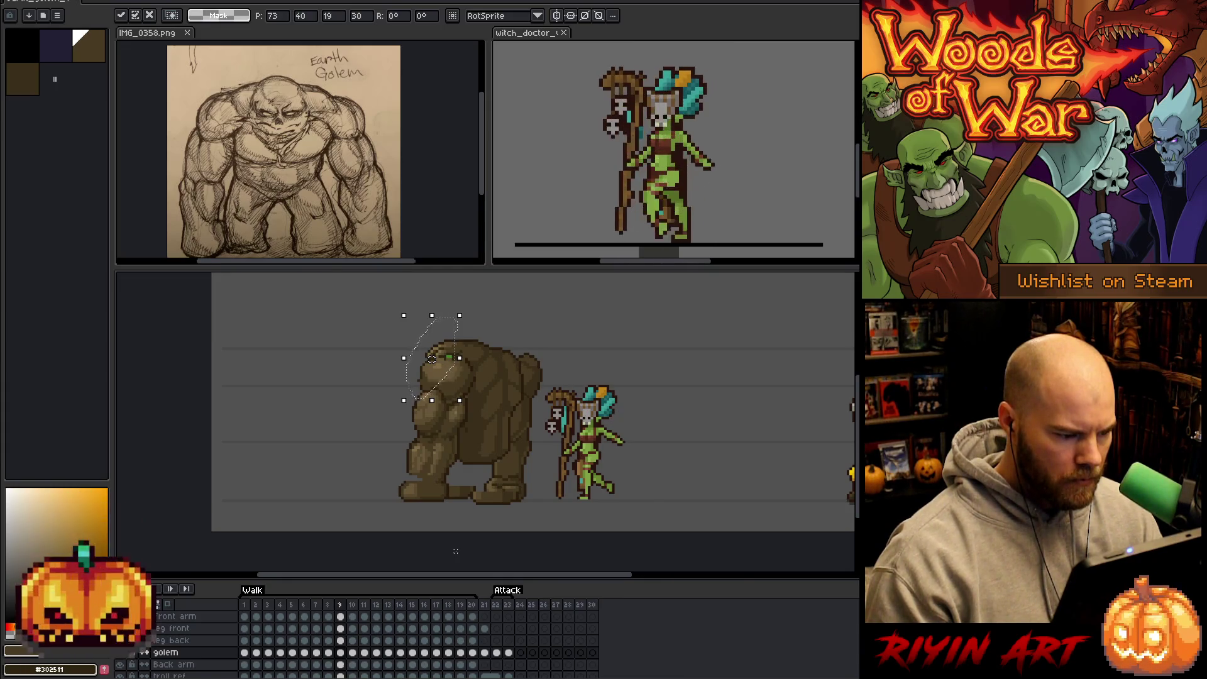
pyautogui.press('Return')
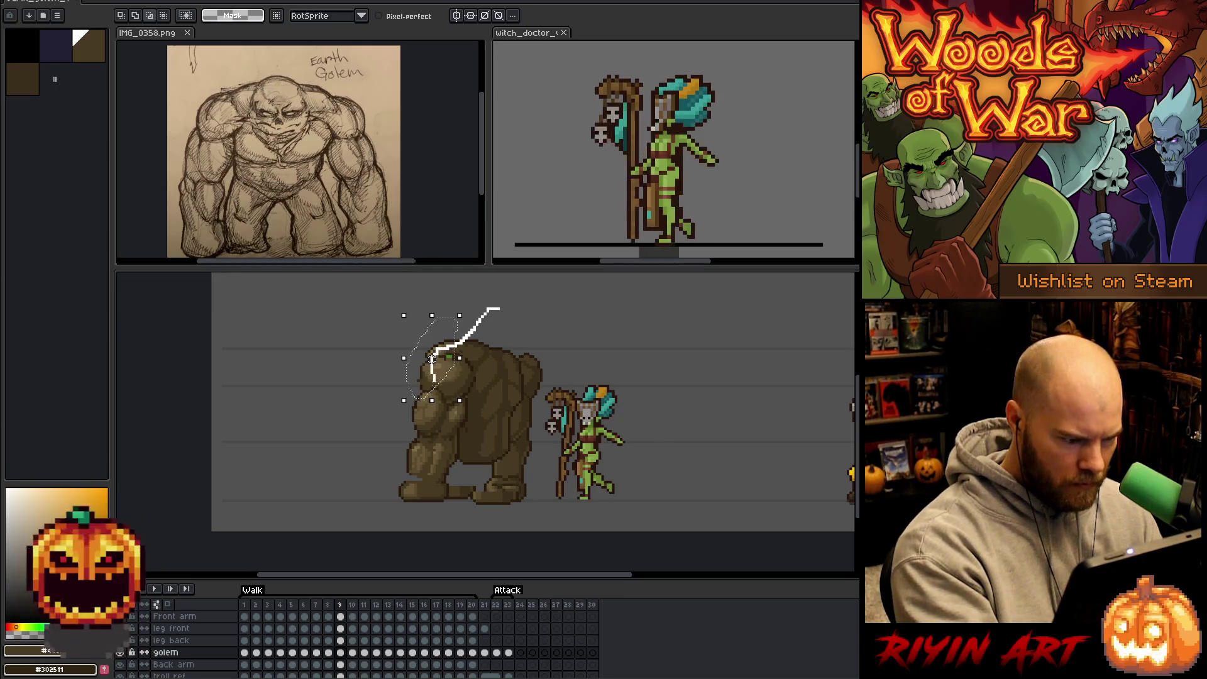
pyautogui.moveTo(431, 359); pyautogui.dragTo(434, 357)
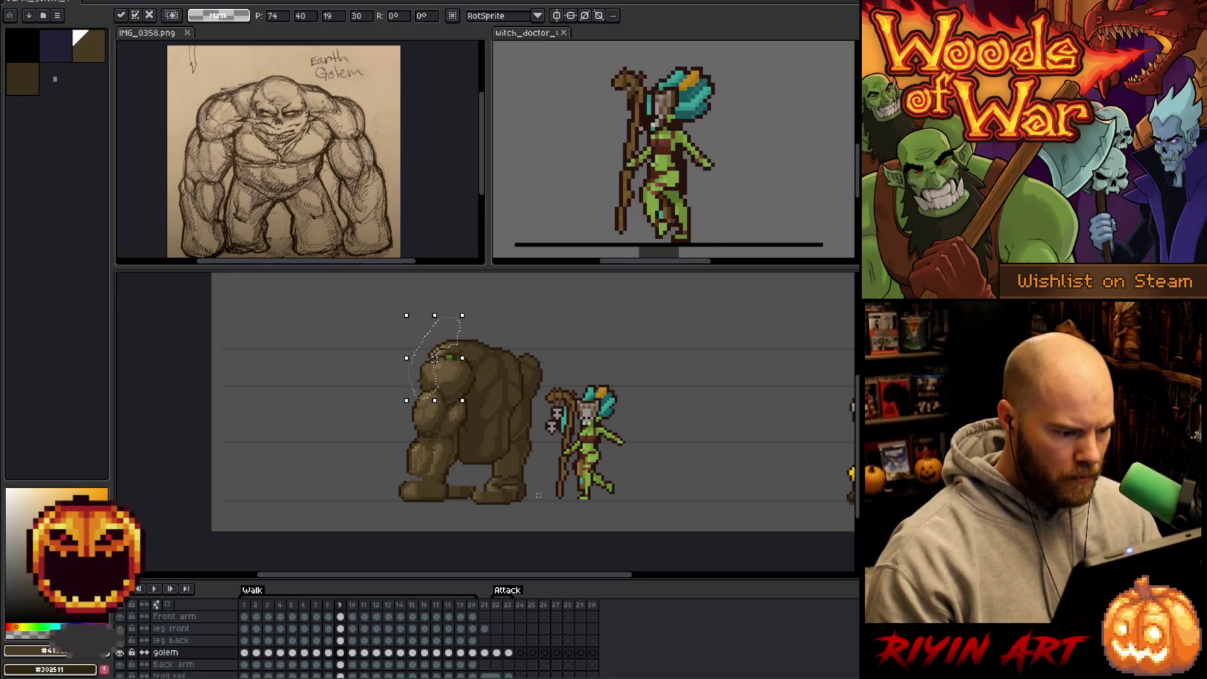
pyautogui.press('Return')
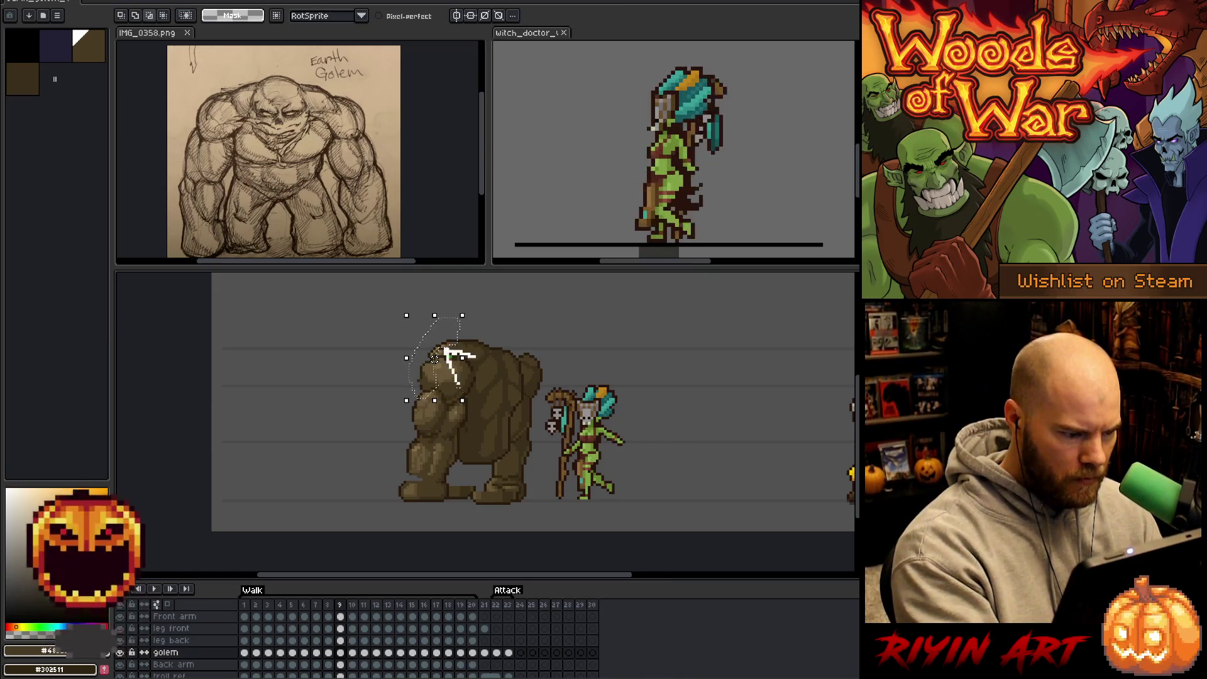
pyautogui.hotkey('ctrl', 'd')
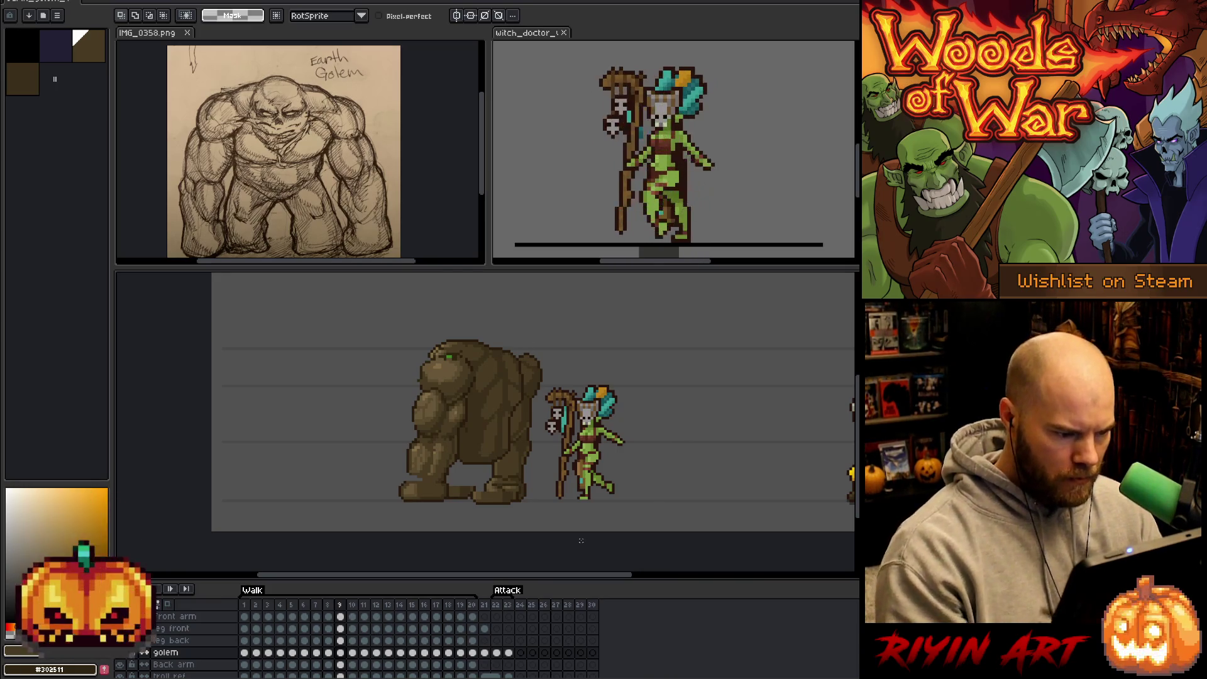
pyautogui.press('b')
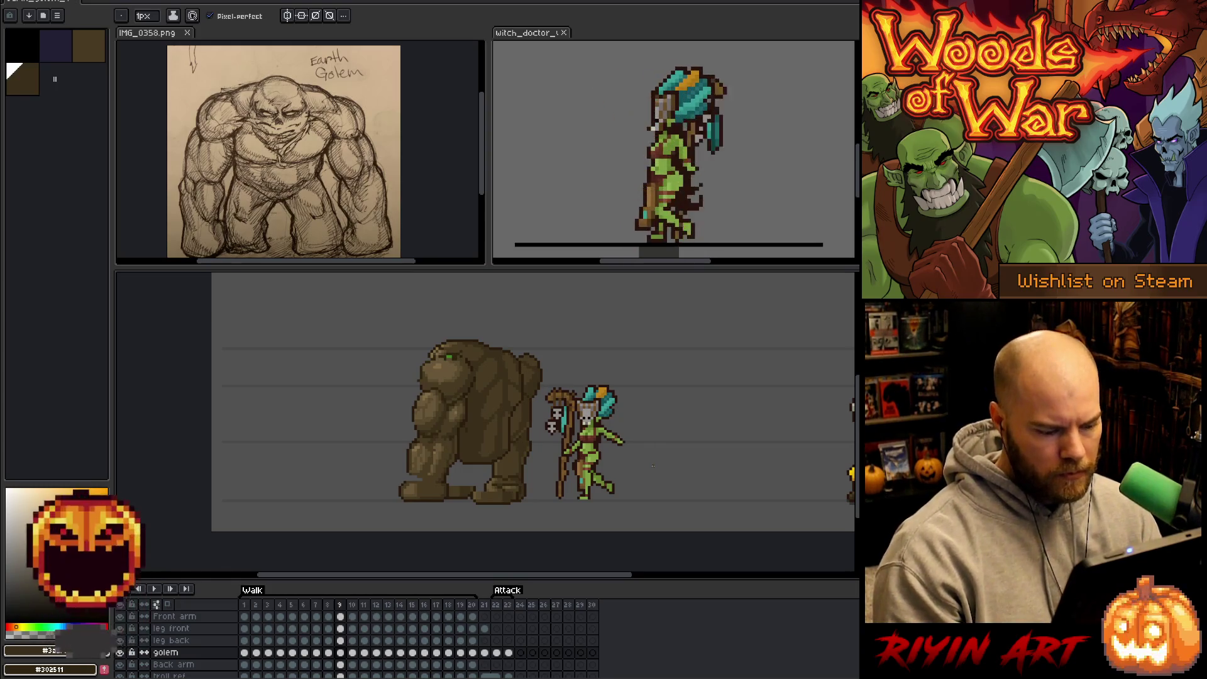
# Flip back and forth through walk frames 6–10 comparing poses, stopping on frame 8.
pyautogui.press(',')
pyautogui.press(',')
pyautogui.press(',')
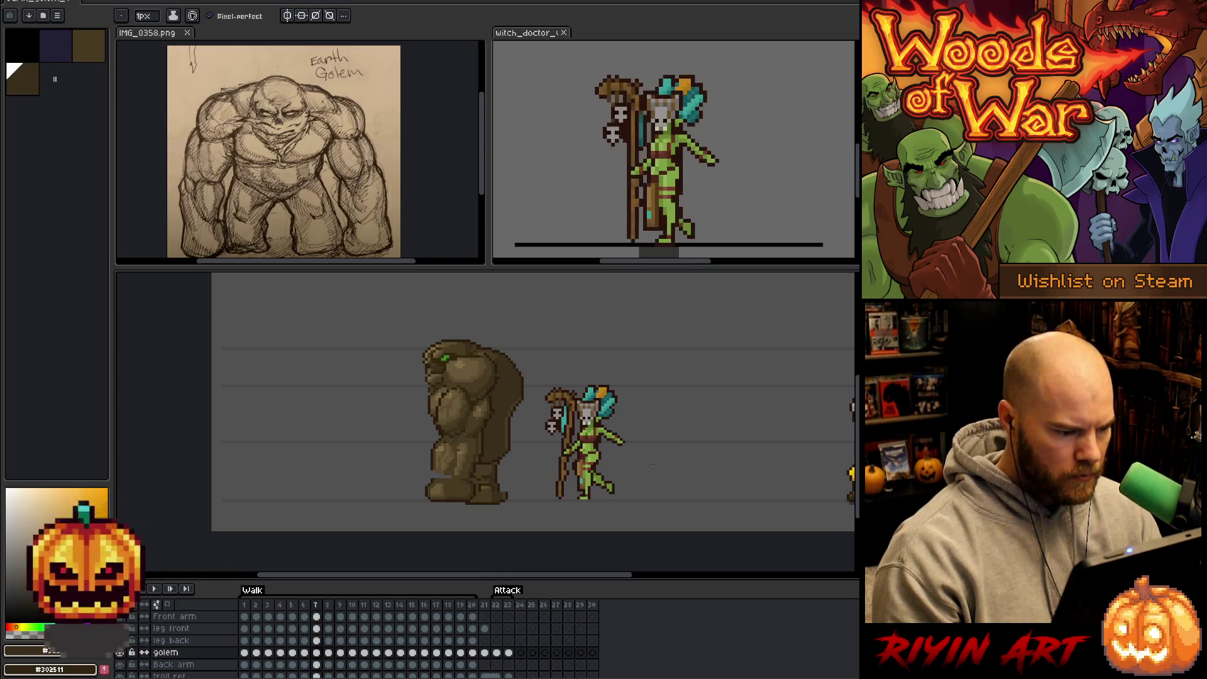
pyautogui.press('.')
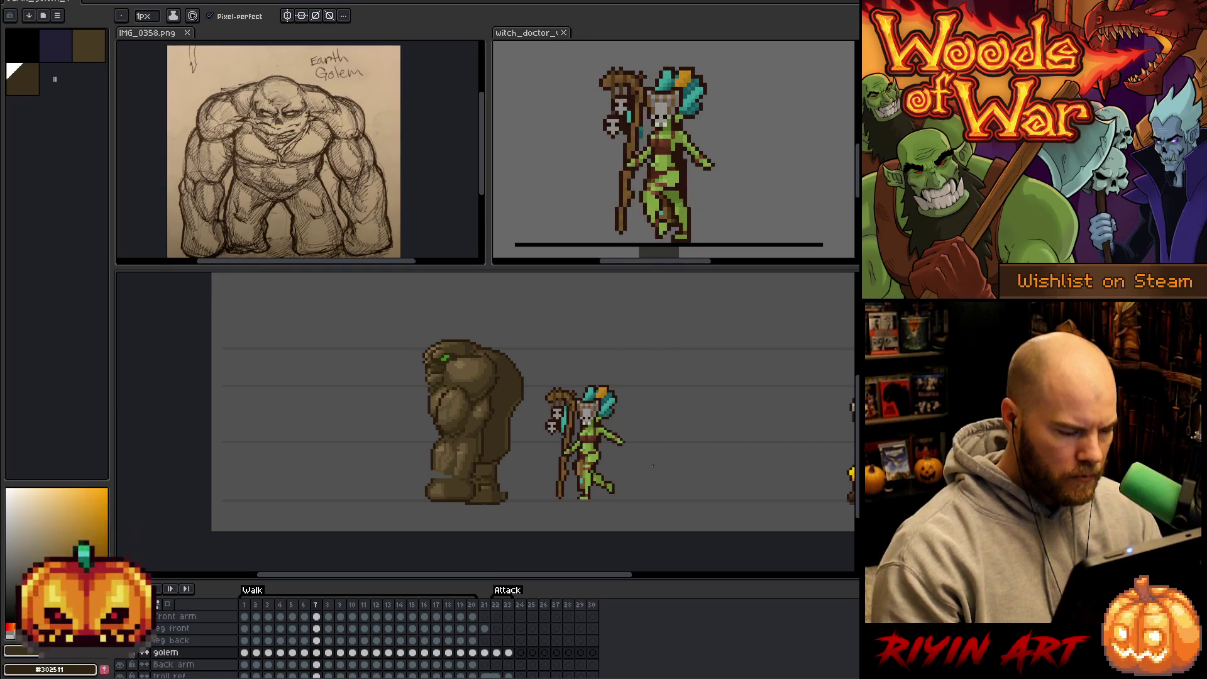
pyautogui.press(',')
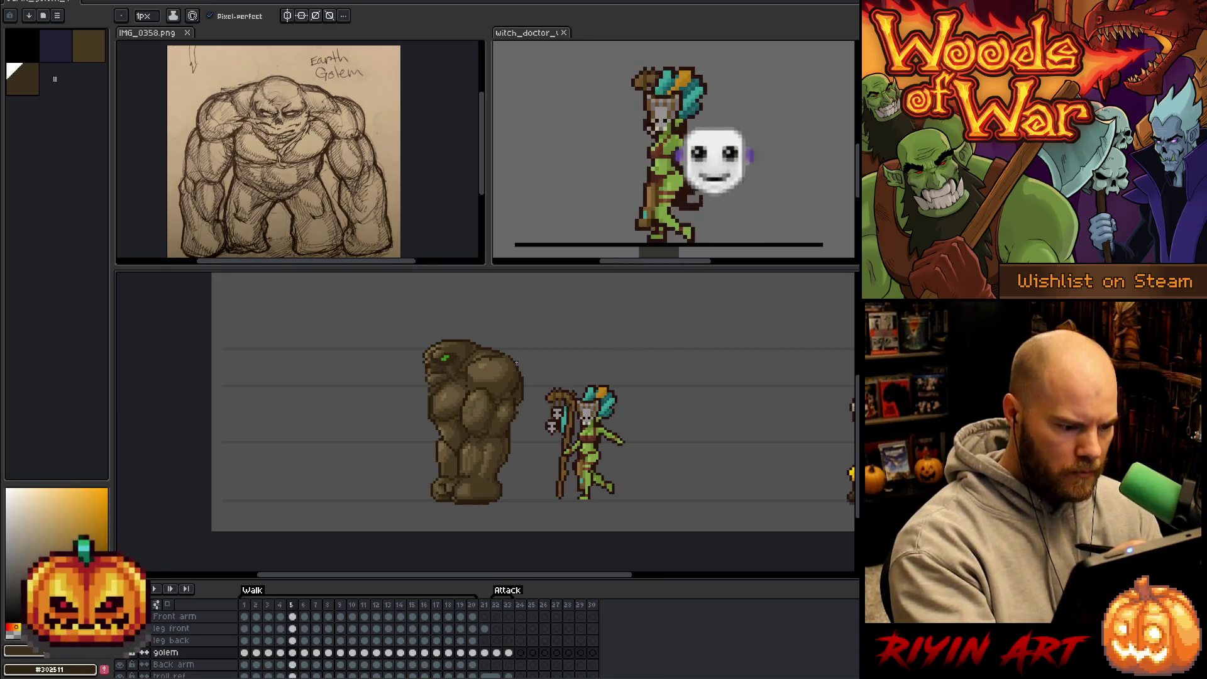
pyautogui.press('.')
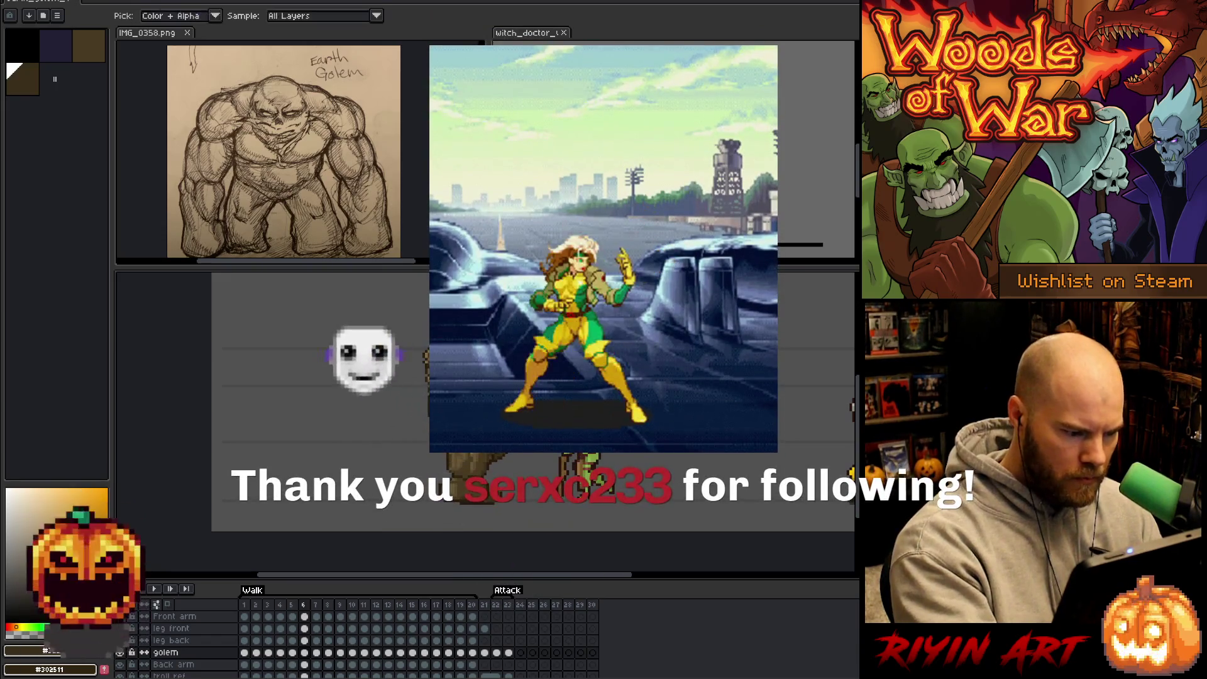
pyautogui.press('.')
pyautogui.press('.')
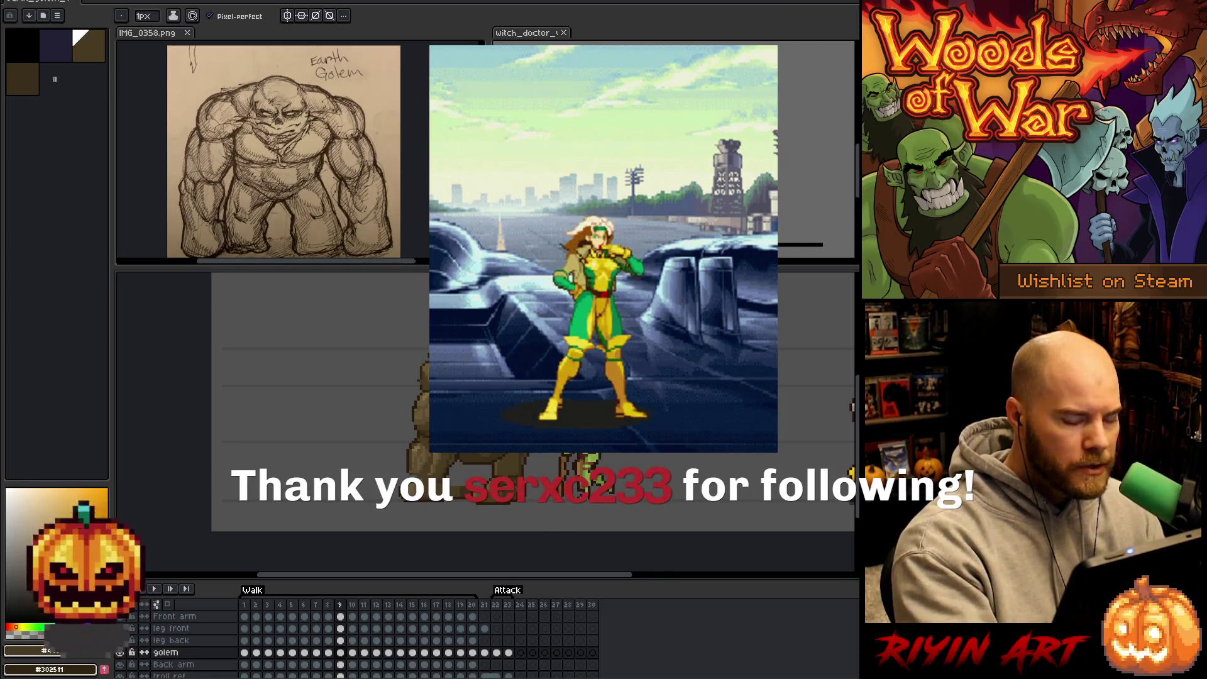
pyautogui.press('.')
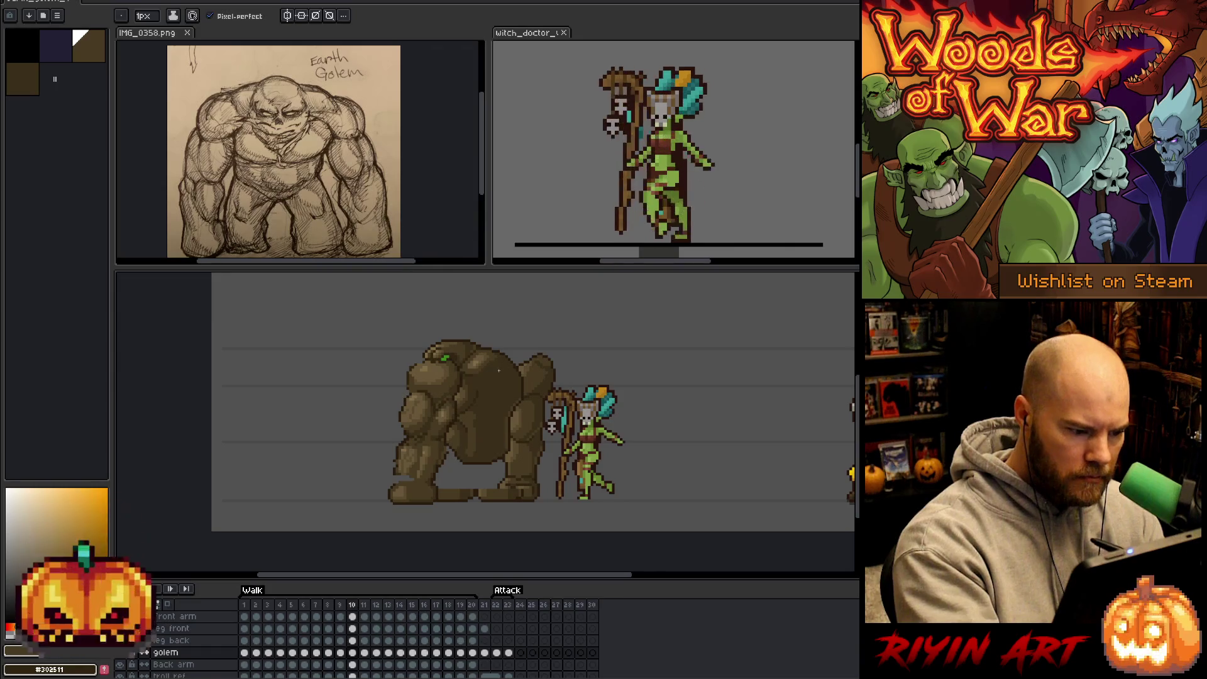
pyautogui.press(',')
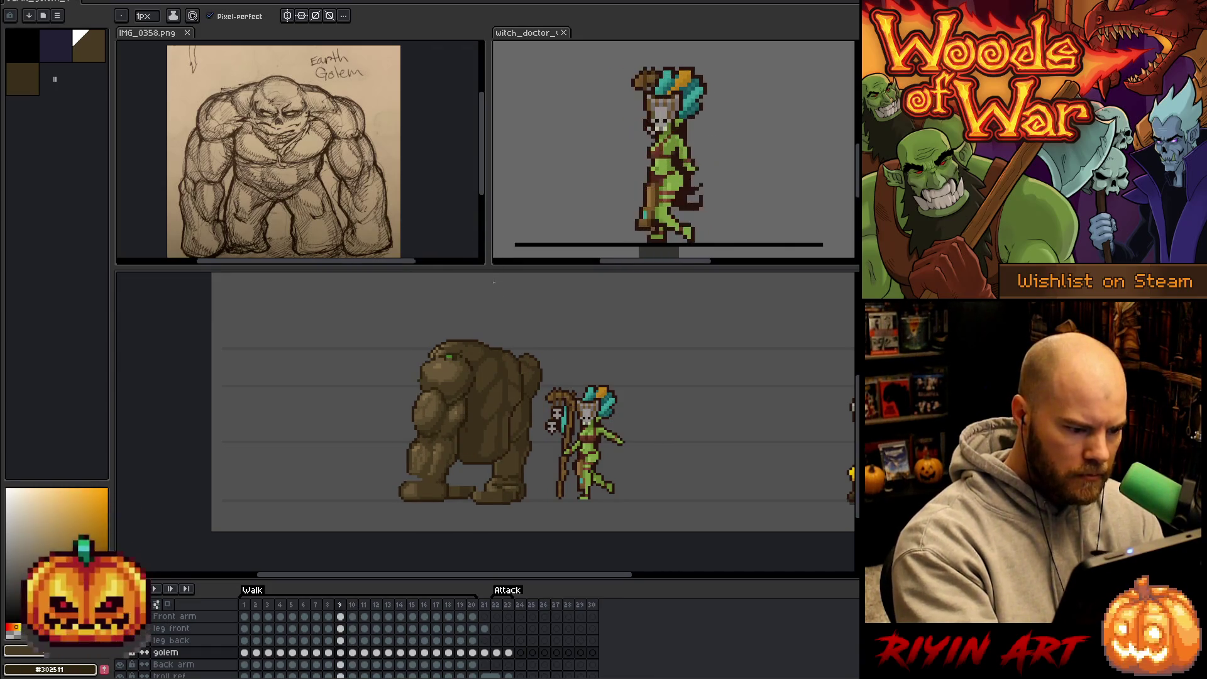
pyautogui.press(',')
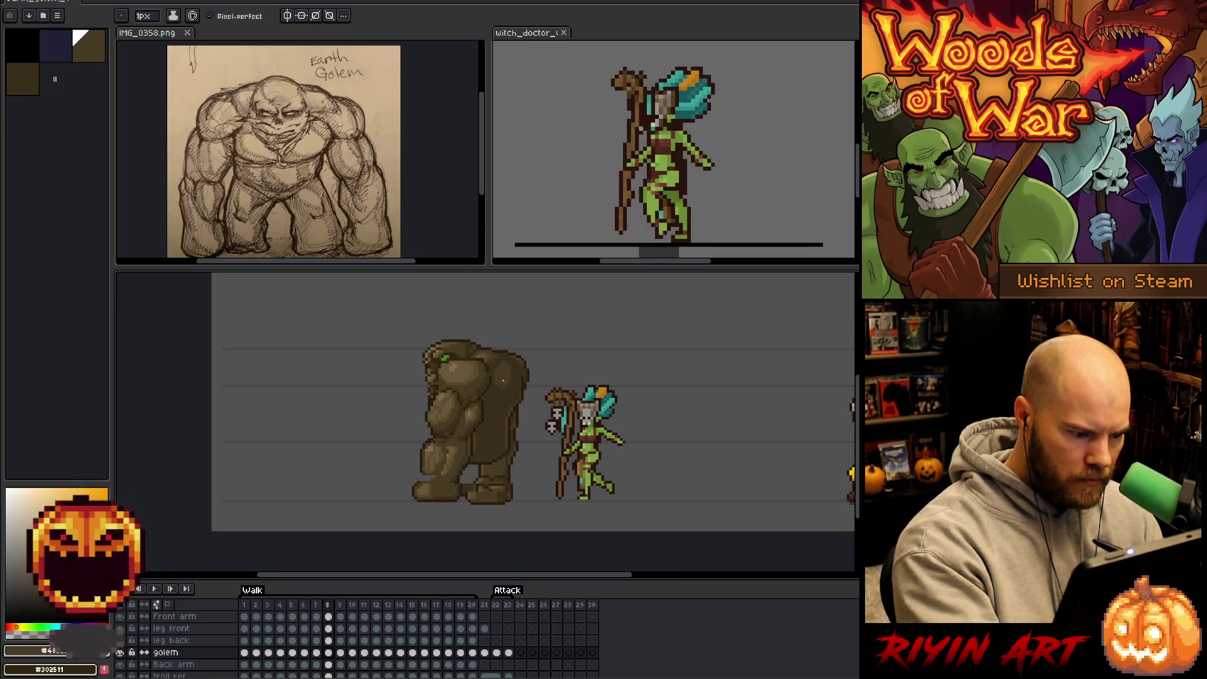
pyautogui.press('.')
pyautogui.press(',')
pyautogui.press('.')
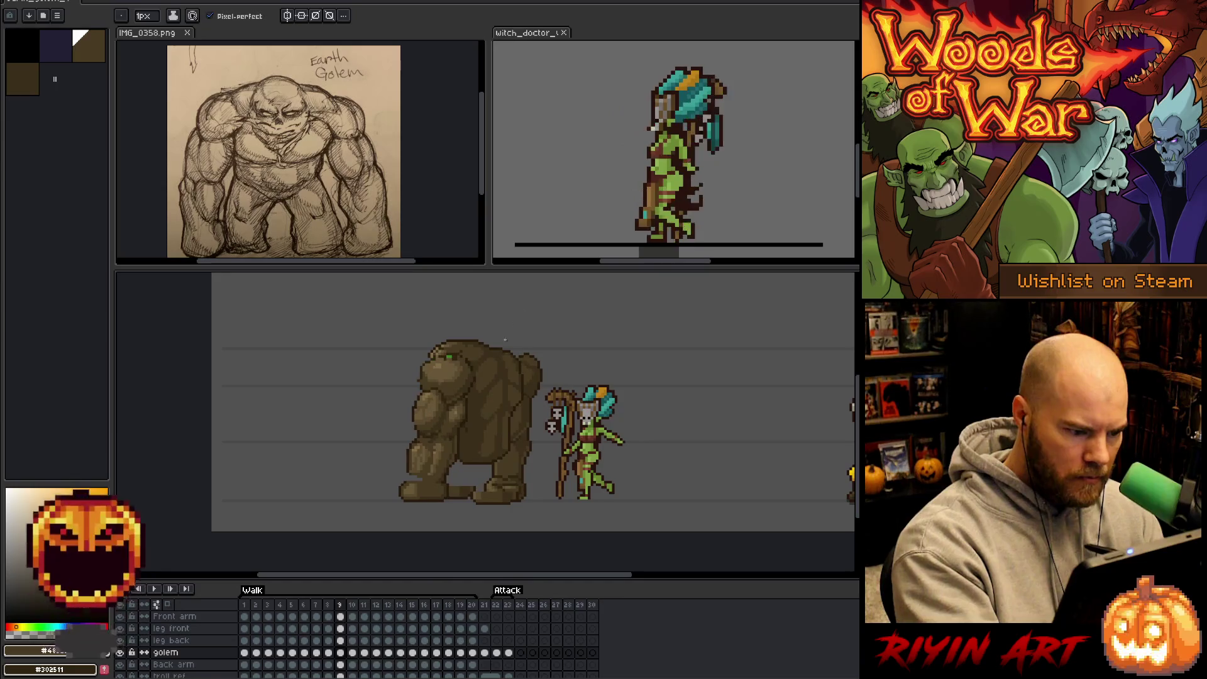
pyautogui.press('.')
pyautogui.press(',')
pyautogui.press(',')
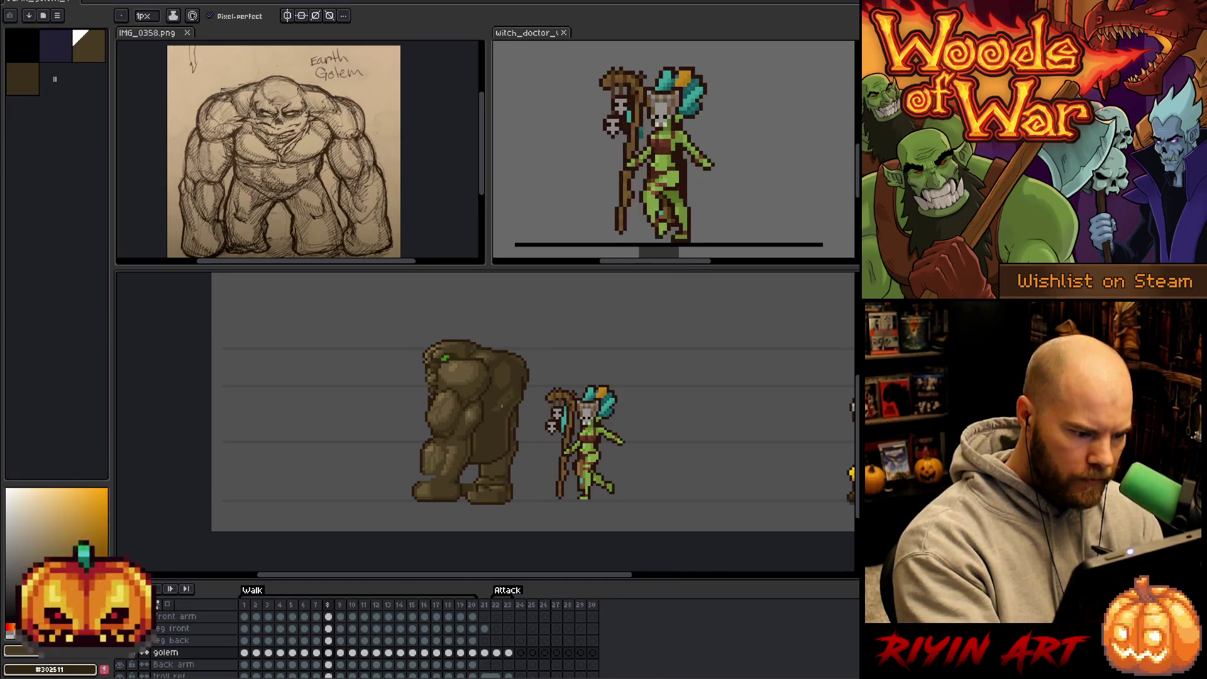
# Switch between the dark and light brown swatches and sample browns from the golem.
pyautogui.keyDown('alt'); pyautogui.click(493, 382); pyautogui.keyUp('alt')
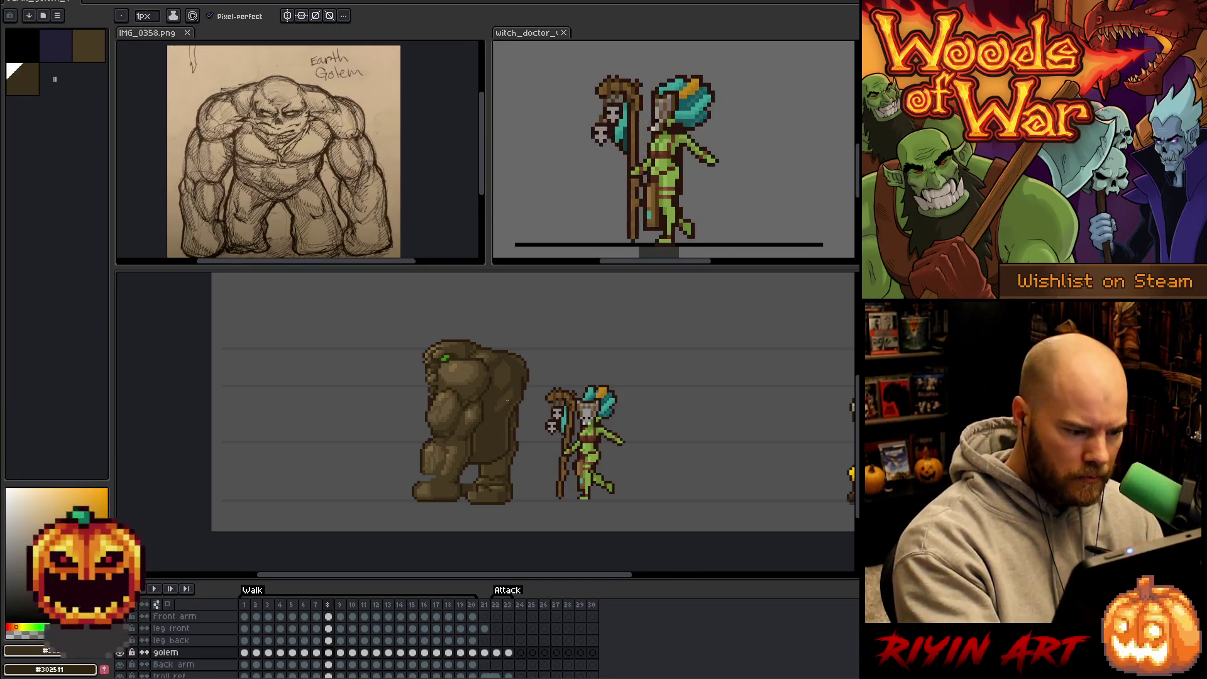
pyautogui.keyDown('alt'); pyautogui.click(507, 394); pyautogui.keyUp('alt')
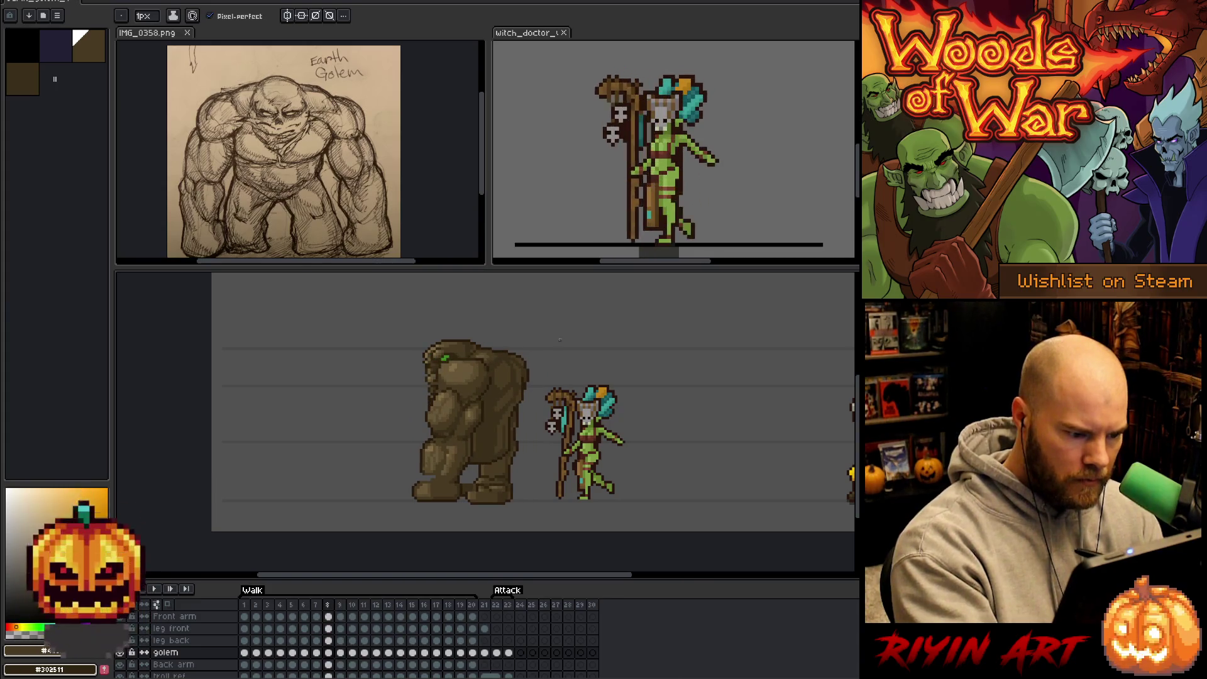
pyautogui.press(']')
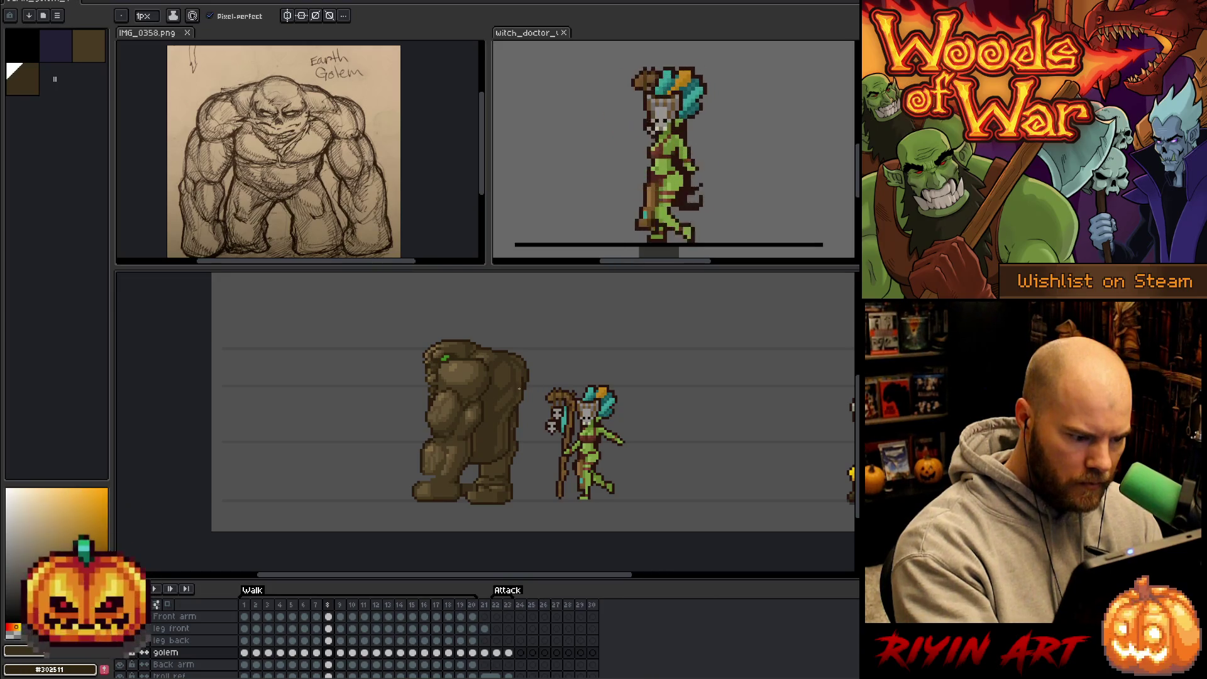
pyautogui.press('[')
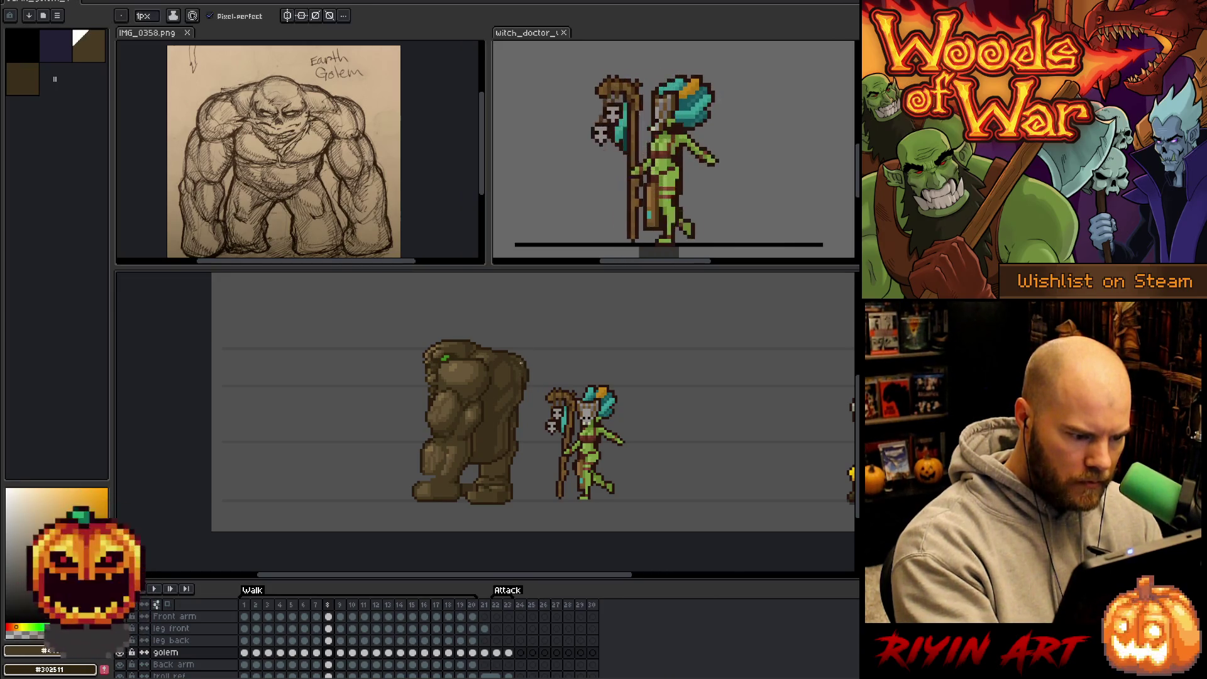
pyautogui.keyDown('alt'); pyautogui.click(513, 390); pyautogui.keyUp('alt')
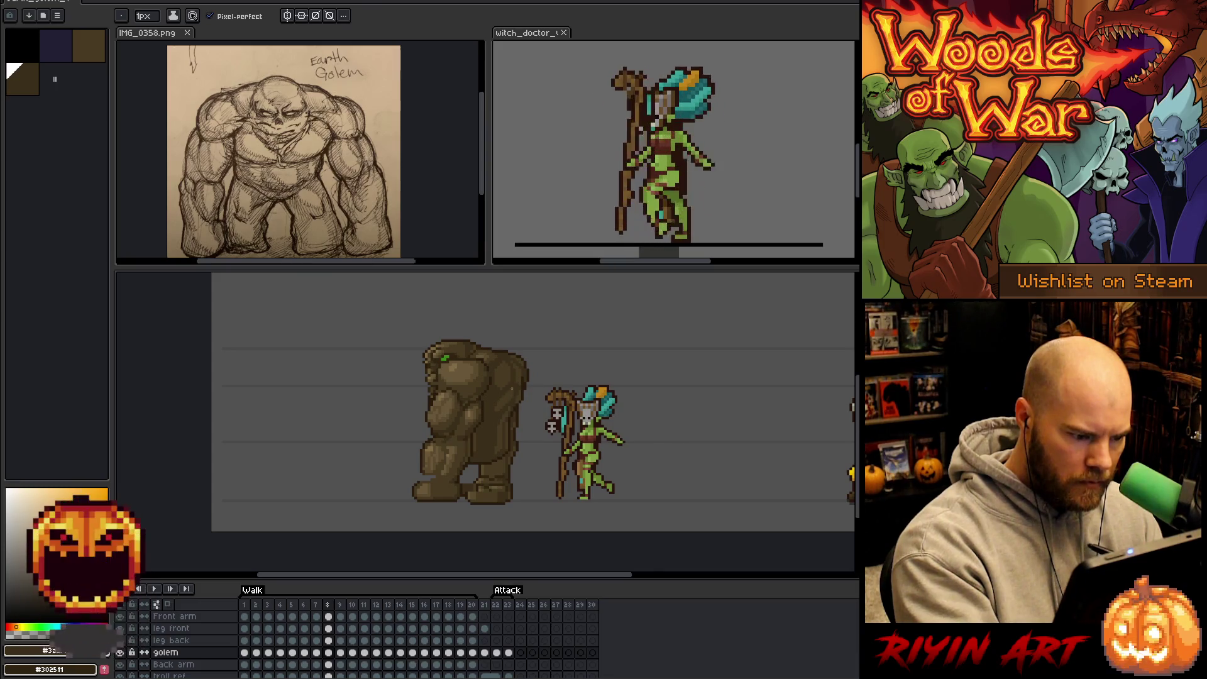
pyautogui.keyDown('alt'); pyautogui.click(514, 393); pyautogui.keyUp('alt')
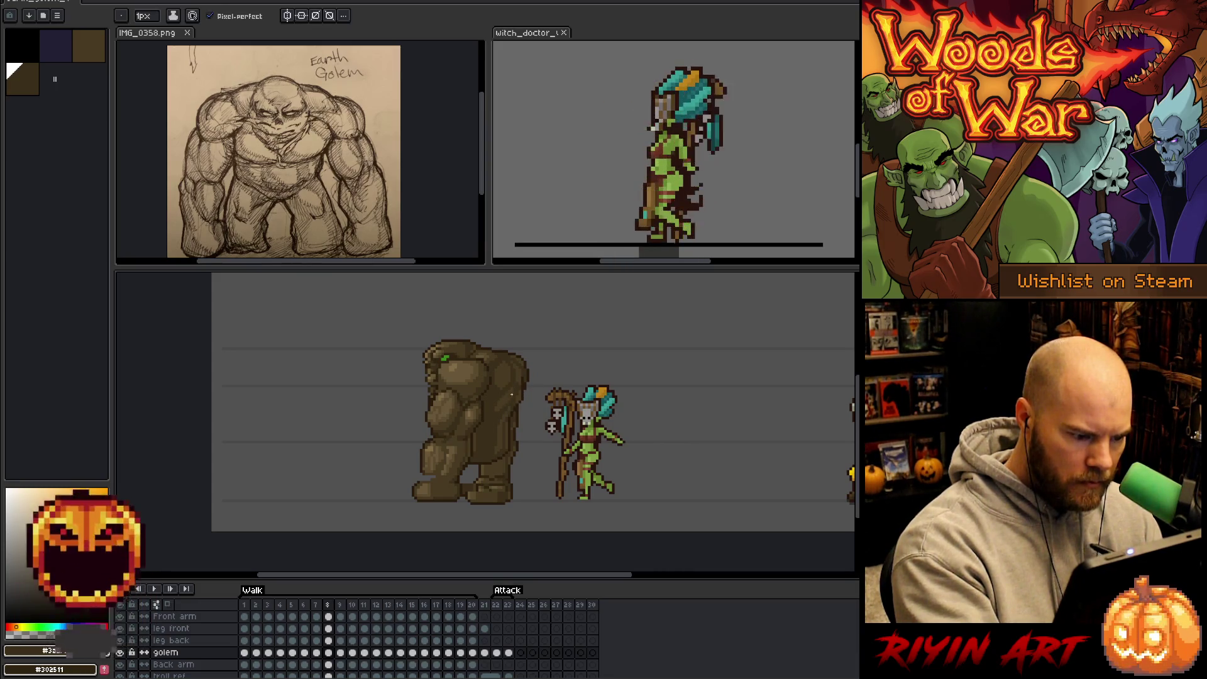
pyautogui.keyDown('alt'); pyautogui.click(513, 395); pyautogui.keyUp('alt')
# Compare frames 7 and 8, then pick dark and light brown on frame 7.
pyautogui.press(',')
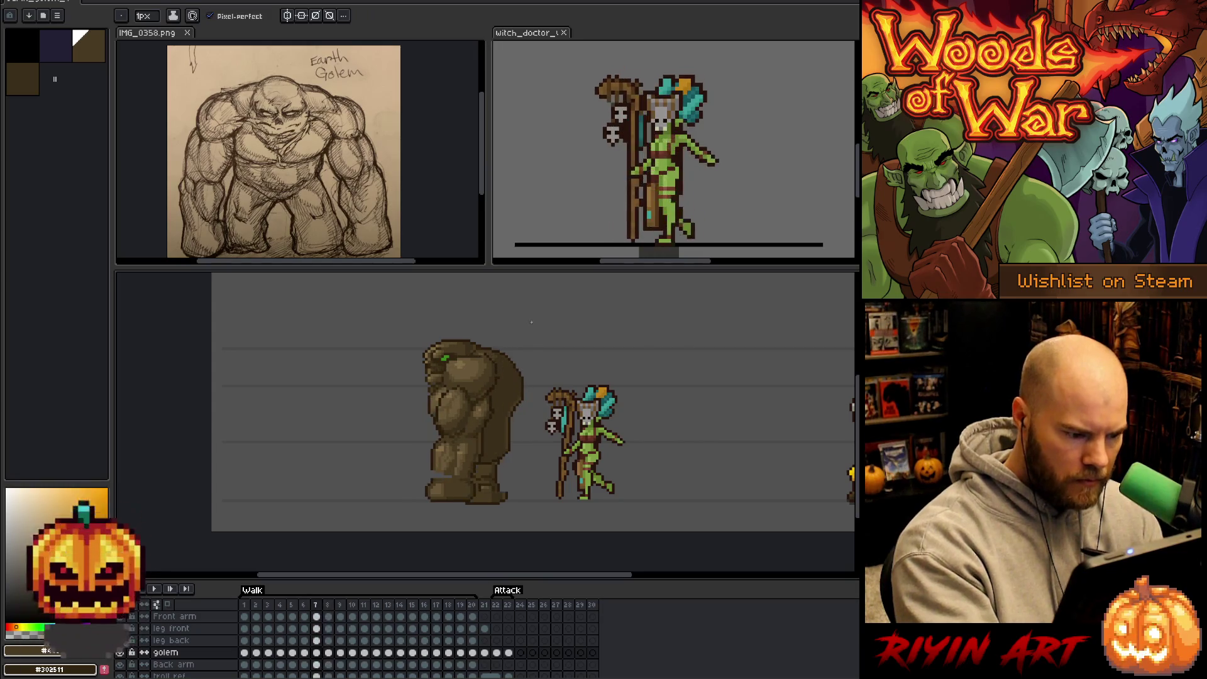
pyautogui.press('.')
pyautogui.press(',')
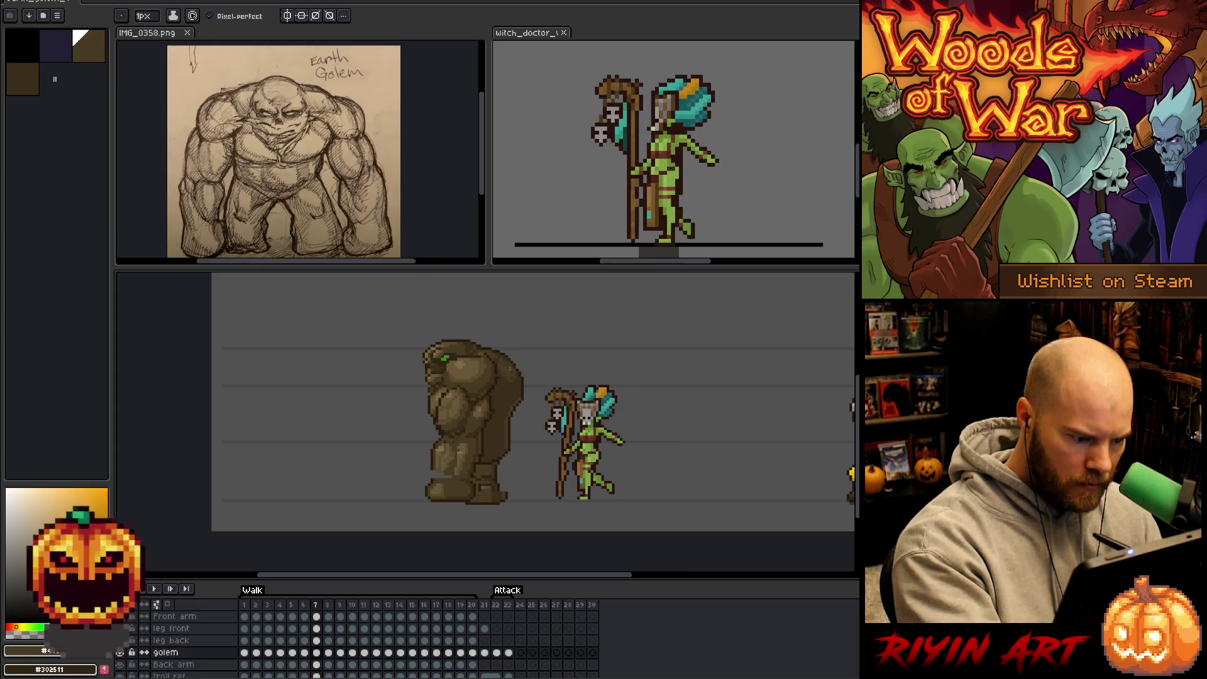
pyautogui.press('.')
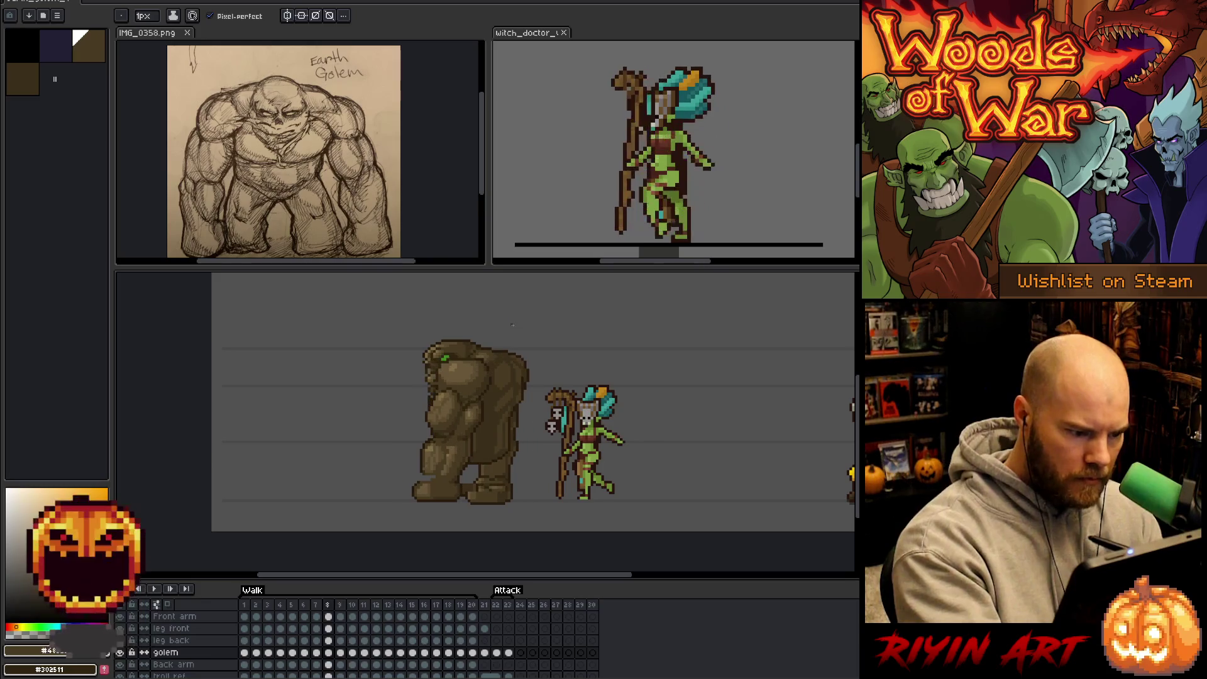
pyautogui.press(',')
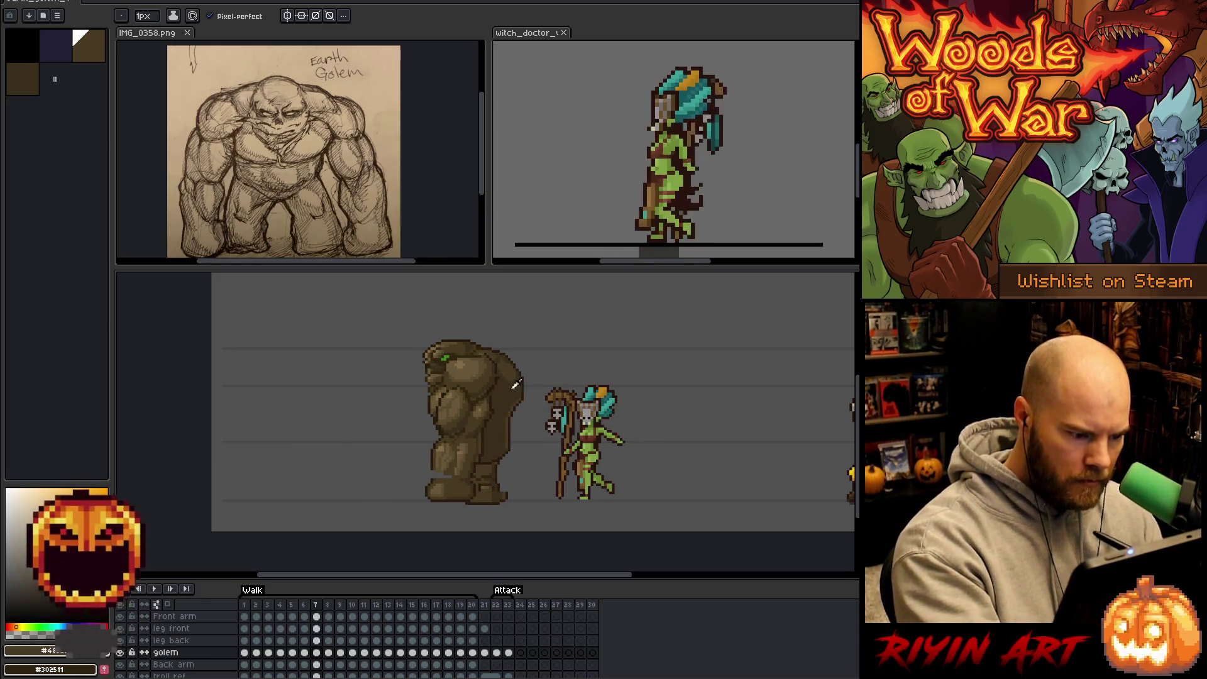
pyautogui.keyDown('alt'); pyautogui.click(497, 368); pyautogui.keyUp('alt')
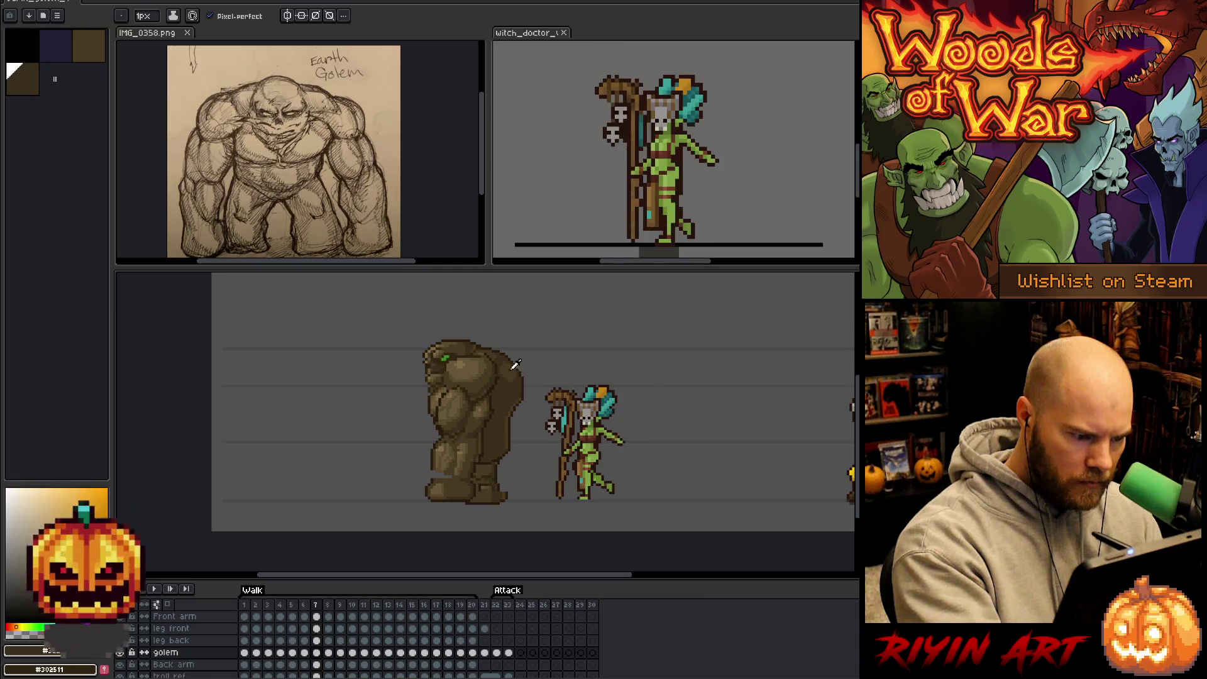
pyautogui.keyDown('alt'); pyautogui.click(511, 386); pyautogui.keyUp('alt')
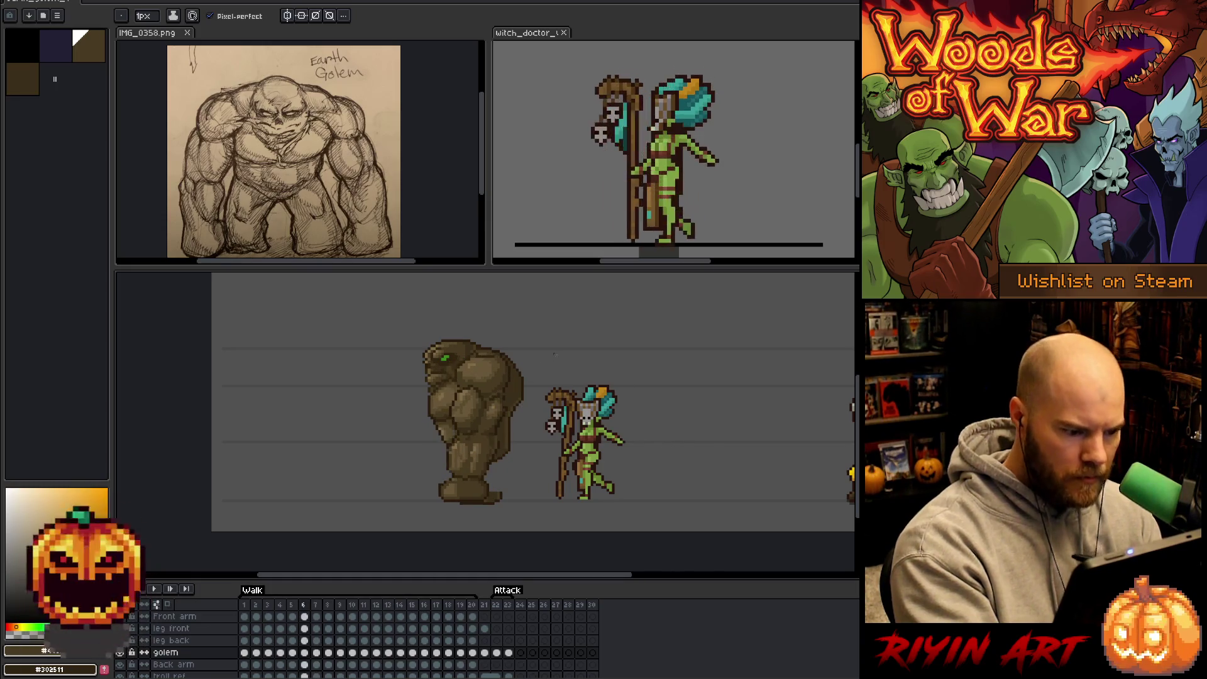
# Compare frames 6 through 8, settle on frame 7, and sample dark and lighter browns.
pyautogui.press('Left')
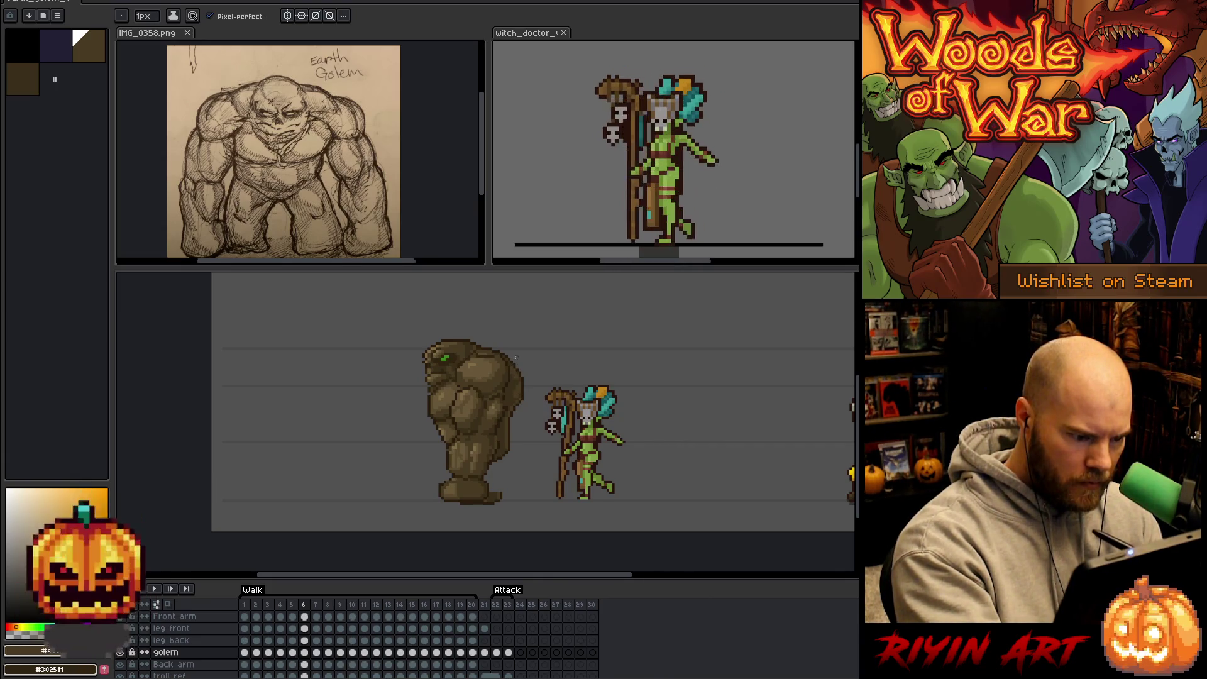
pyautogui.press('Left')
pyautogui.press('Right')
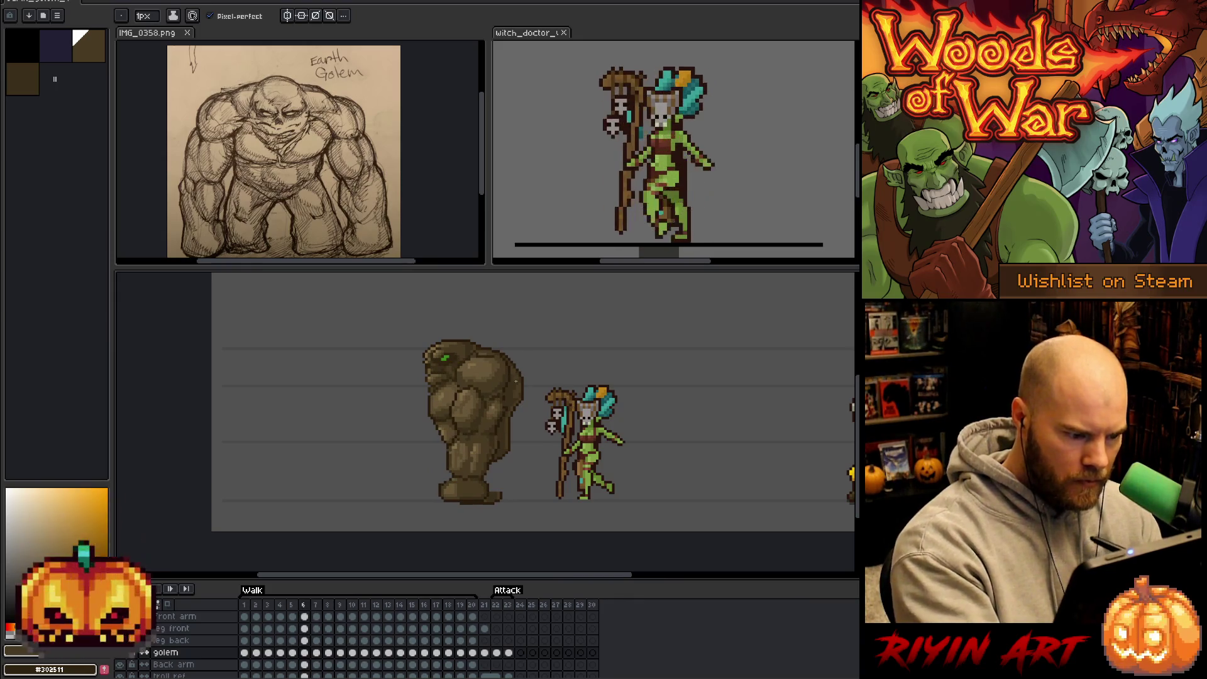
pyautogui.press('Right')
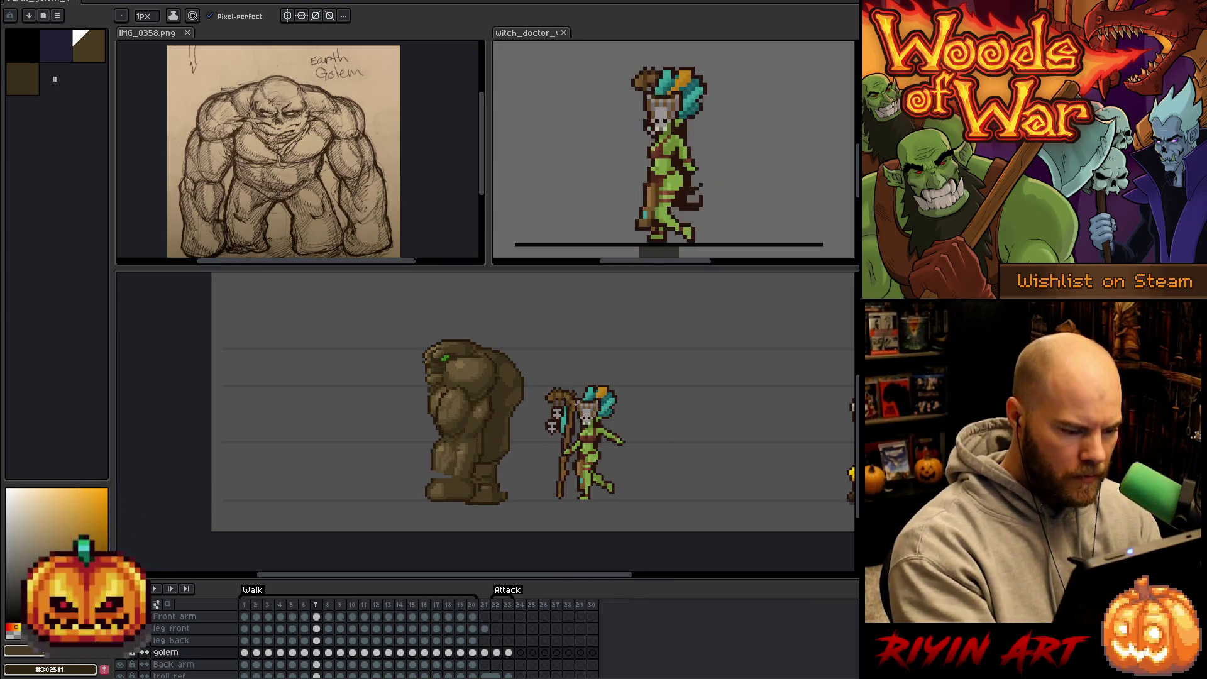
pyautogui.press('Right')
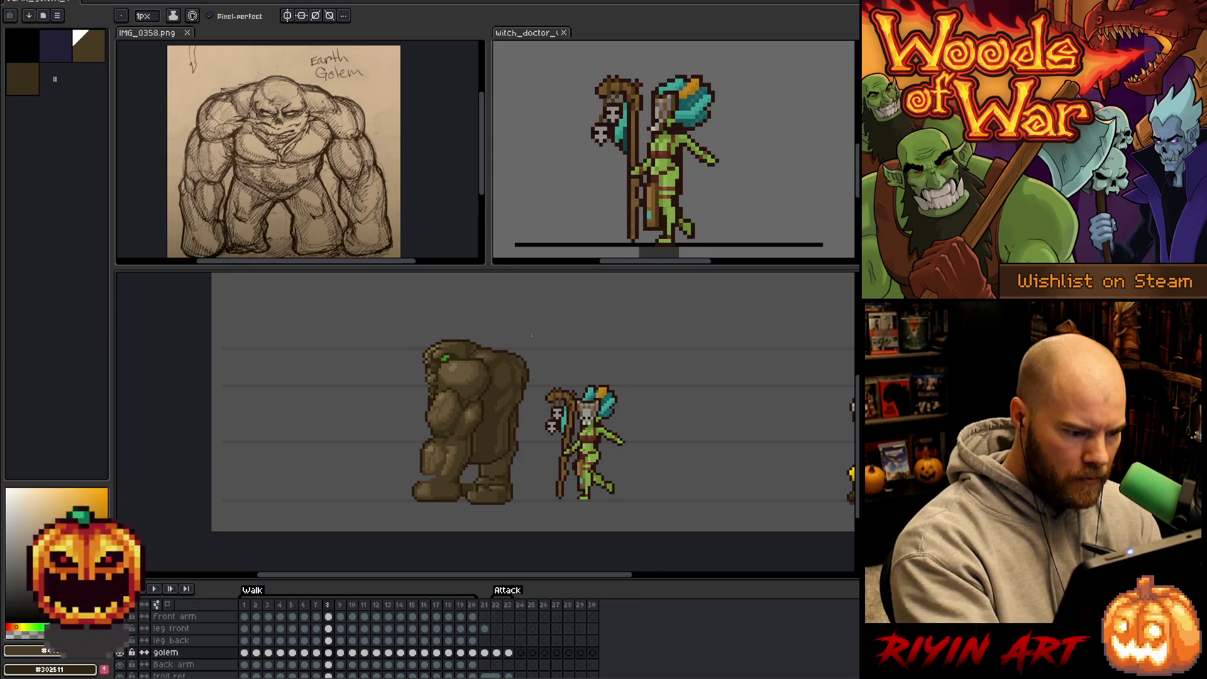
pyautogui.press('Left')
pyautogui.keyDown('alt'); pyautogui.click(518, 379); pyautogui.keyUp('alt')
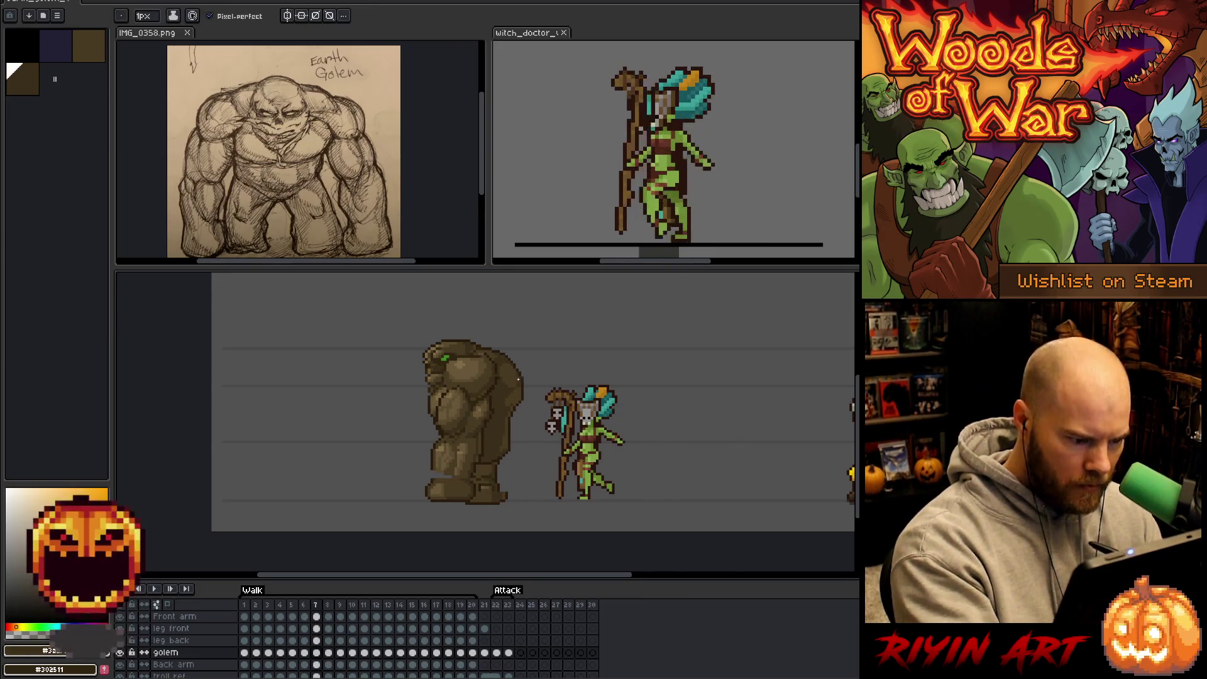
pyautogui.keyDown('alt'); pyautogui.click(517, 373); pyautogui.keyUp('alt')
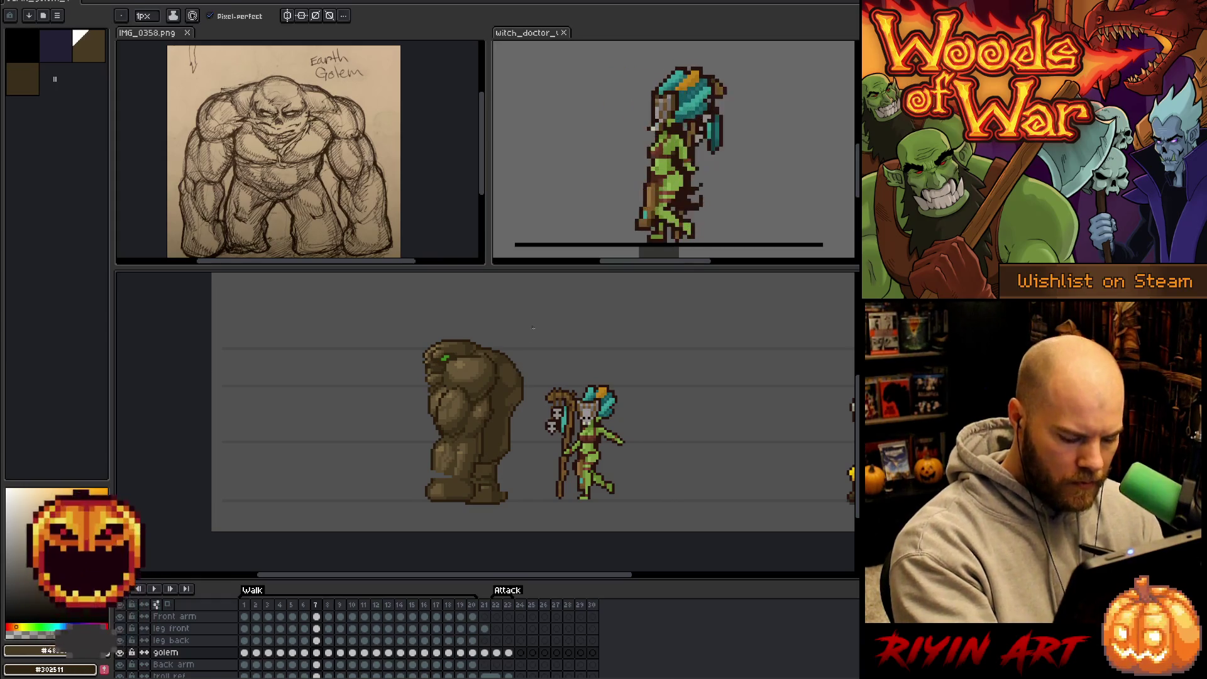
# Compare frames 9 and 10, then sample the golem's darkest brown on frame 10.
pyautogui.press('Right')
pyautogui.press('Right')
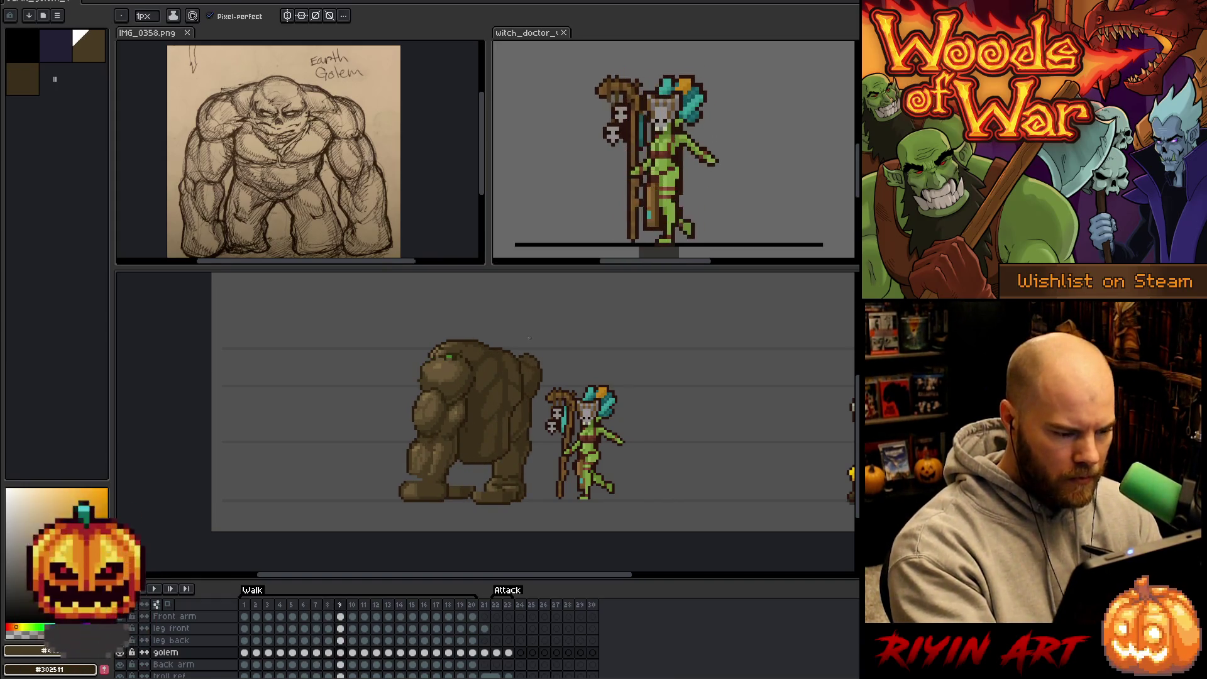
pyautogui.keyDown('alt'); pyautogui.click(508, 363); pyautogui.keyUp('alt')
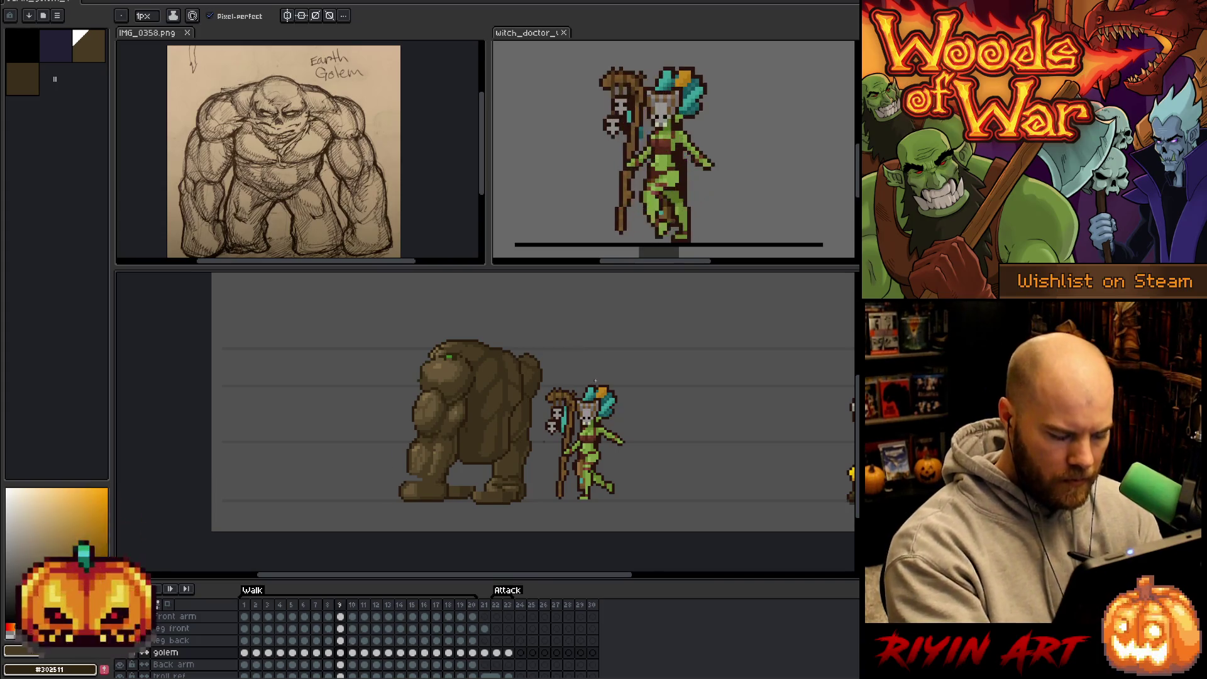
pyautogui.press('Left')
pyautogui.press('Right')
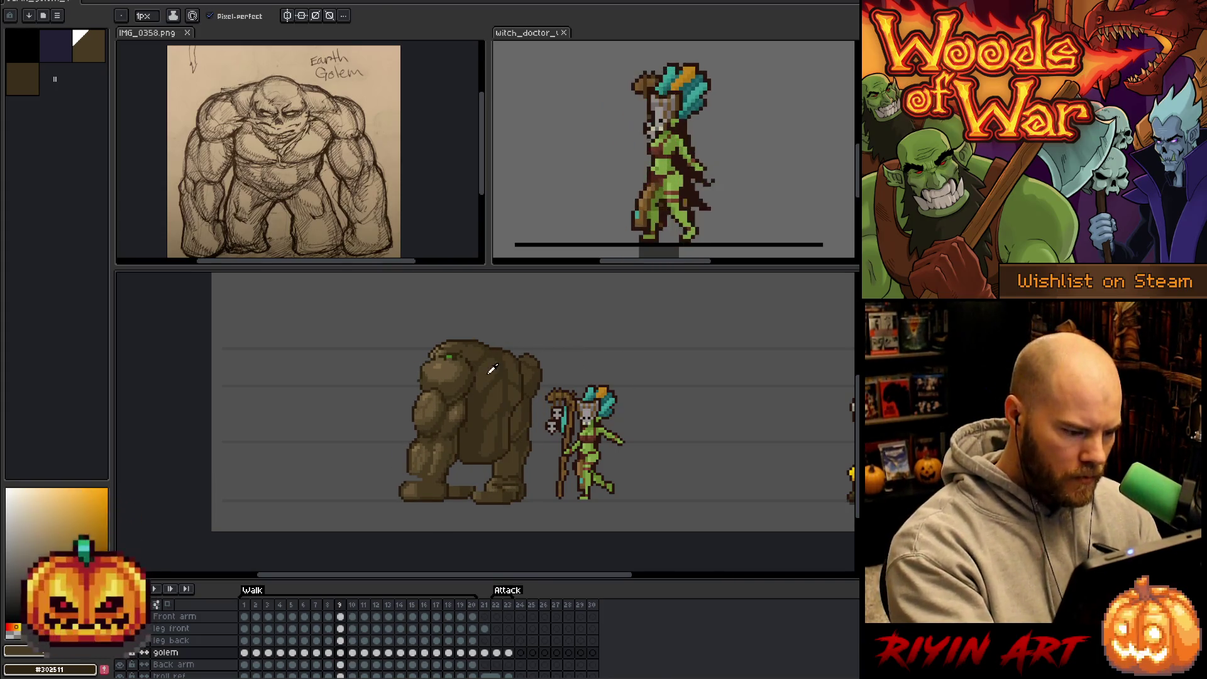
pyautogui.press('Right')
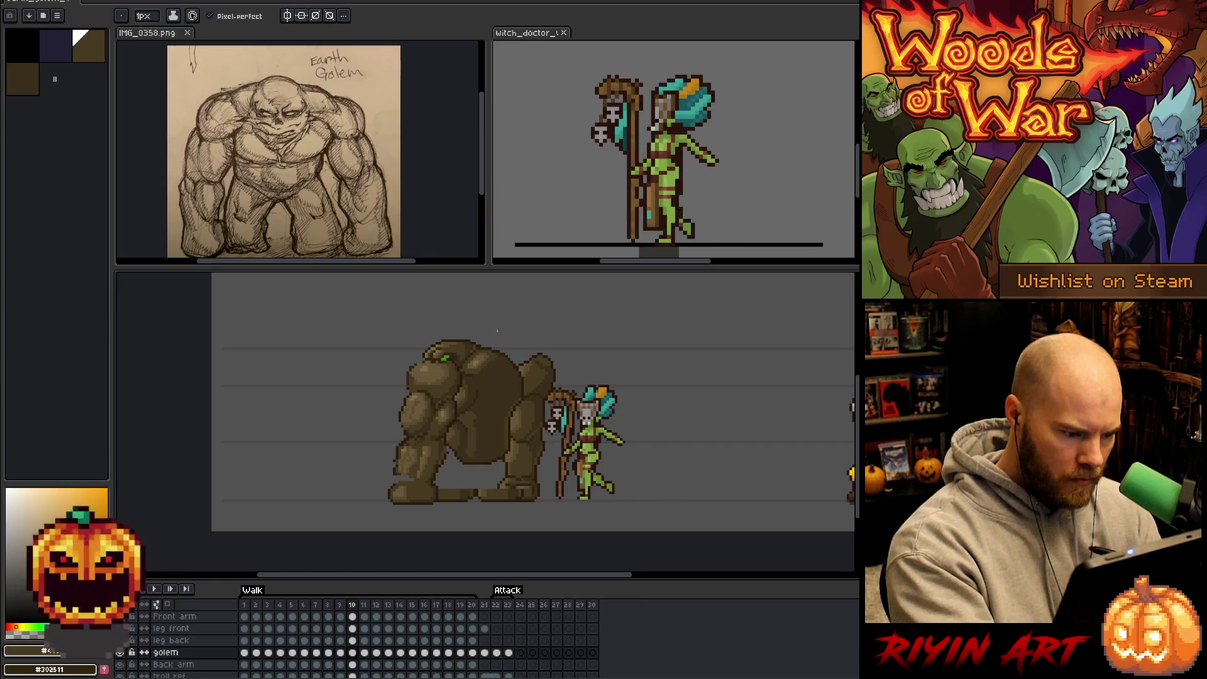
pyautogui.press('Left')
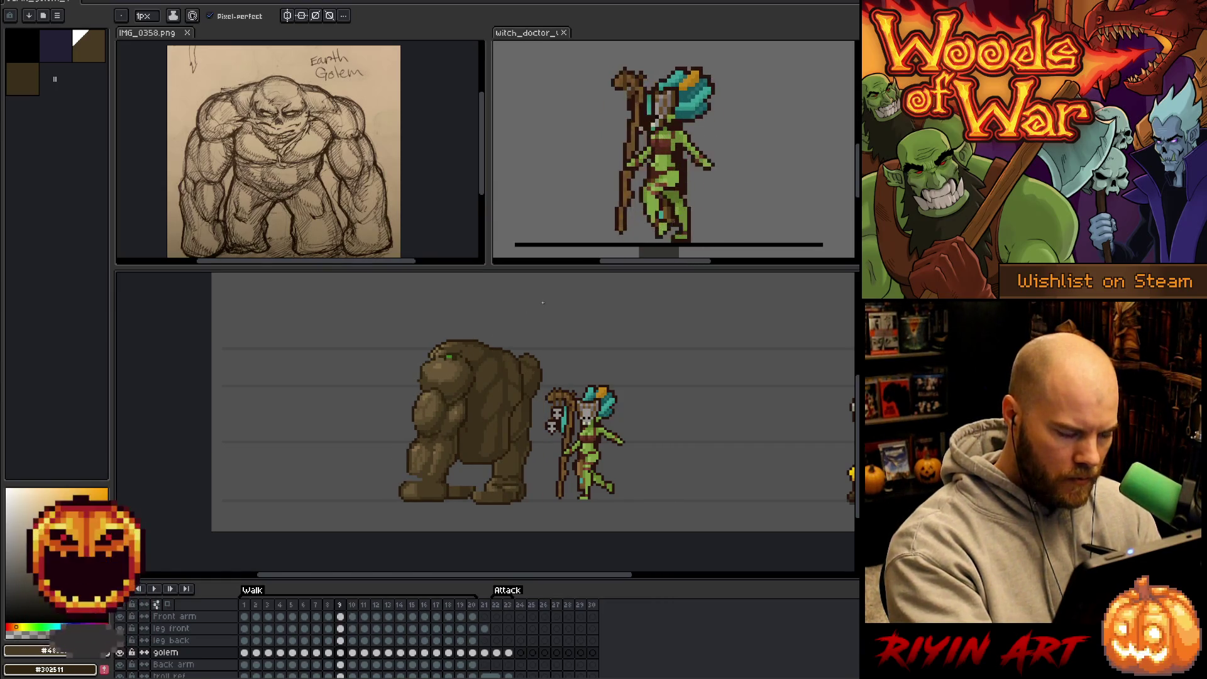
pyautogui.press('Right')
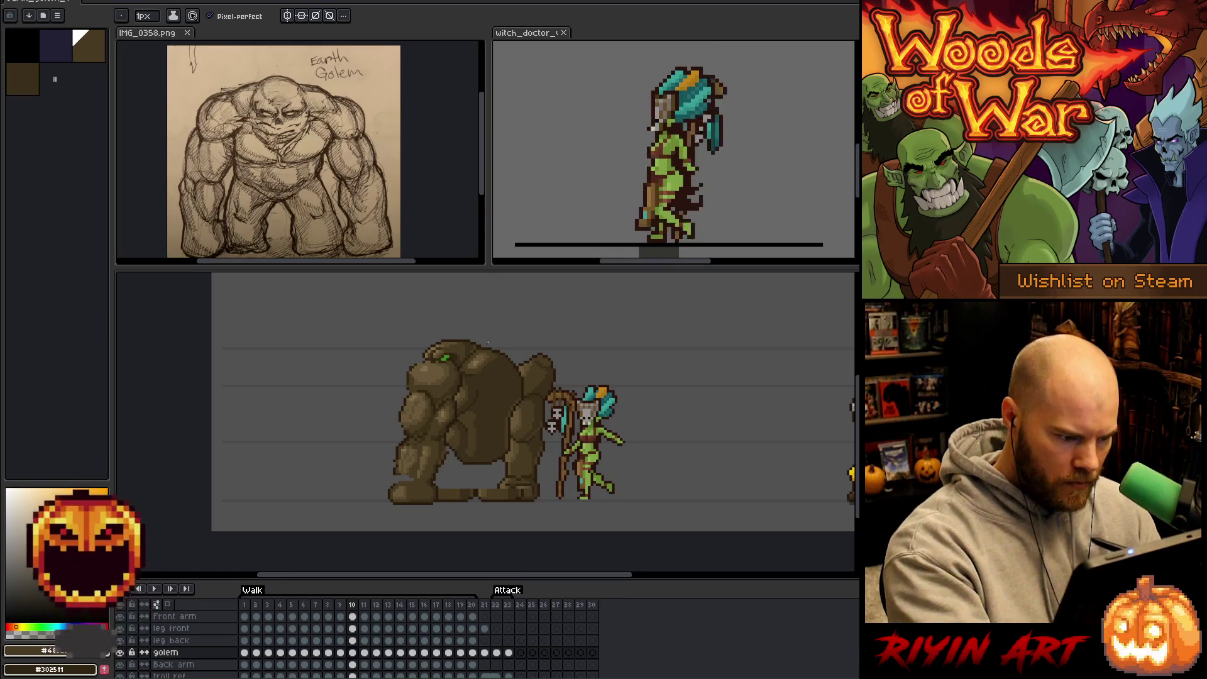
pyautogui.keyDown('alt'); pyautogui.click(487, 342); pyautogui.keyUp('alt')
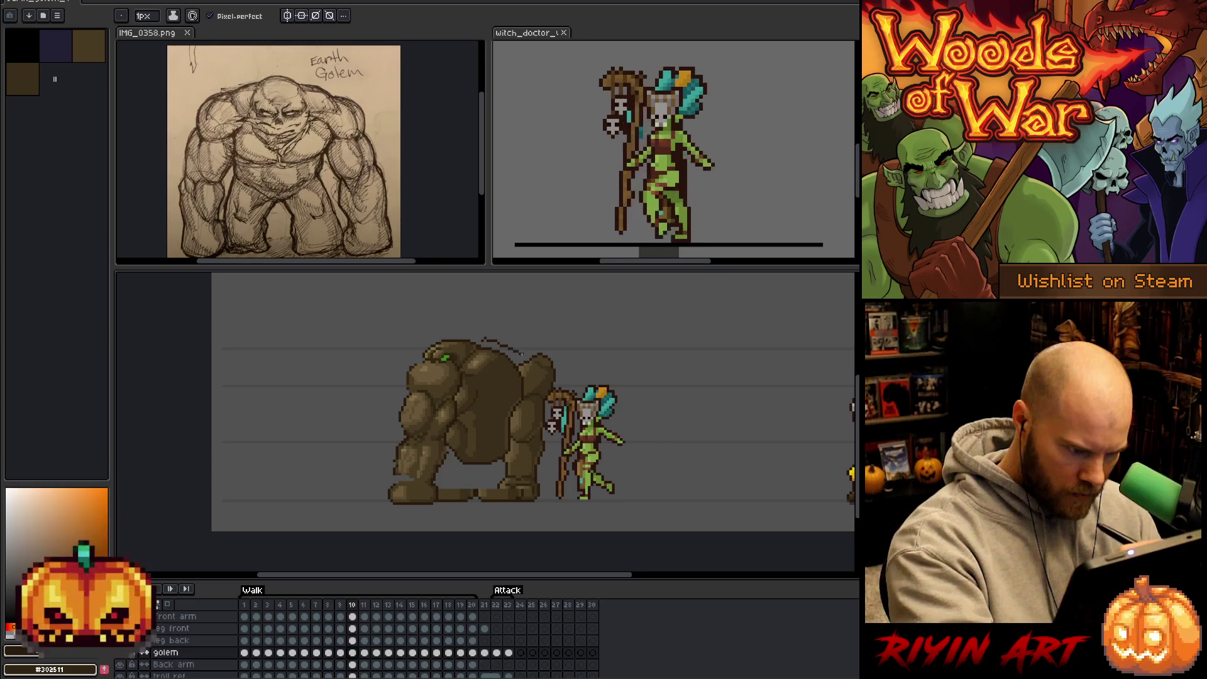
# Draw a new outline along the golem's back on frame 10 and resample the dark brown.
pyautogui.moveTo(511, 348)
pyautogui.mouseDown()
pyautogui.moveTo(531, 381)
pyautogui.moveTo(514, 445)
pyautogui.mouseUp()
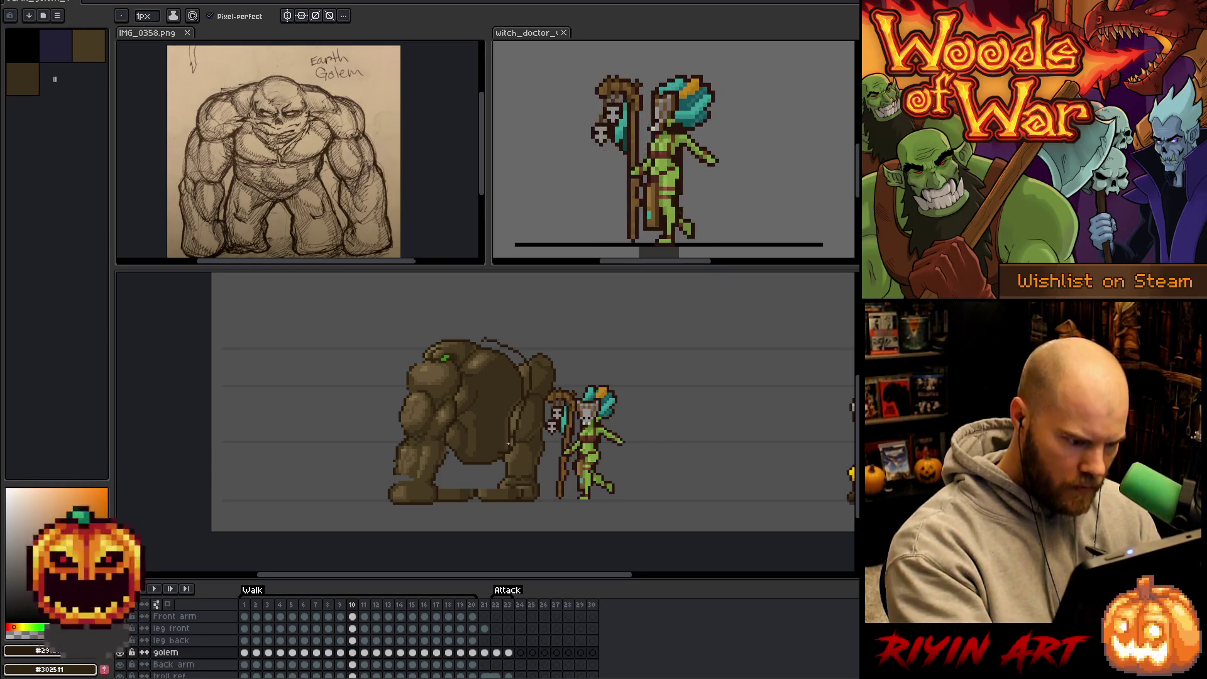
pyautogui.press('g')
pyautogui.press('w')
pyautogui.press('b')
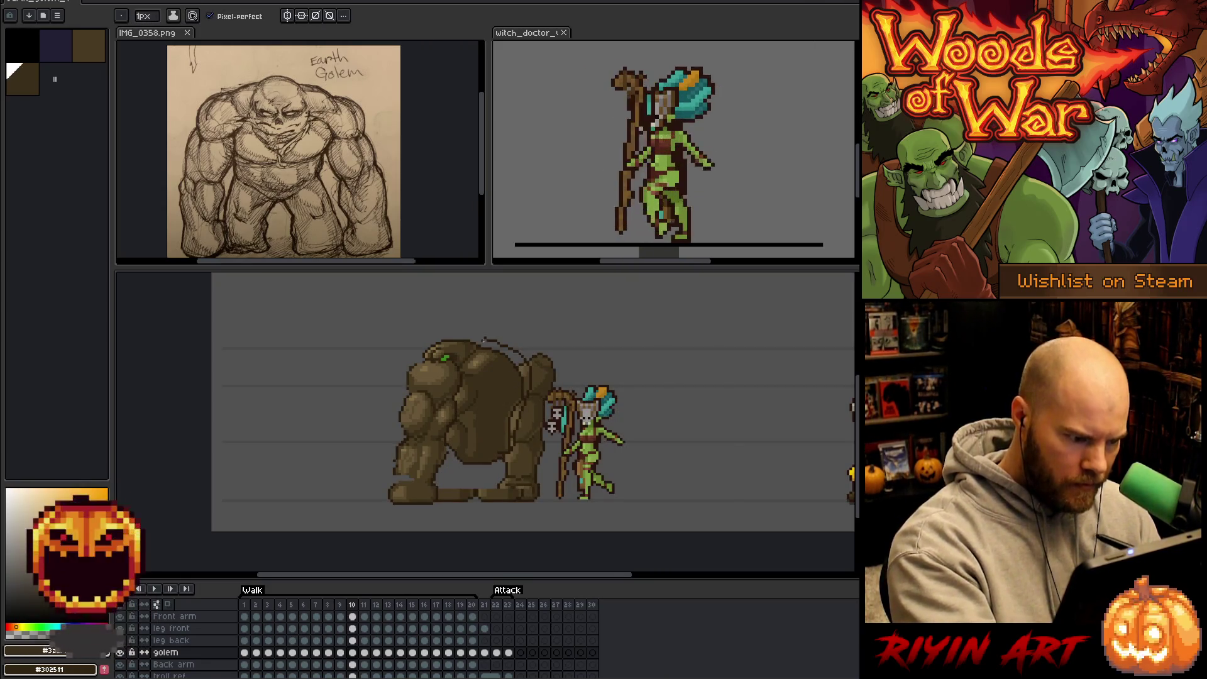
pyautogui.keyDown('alt'); pyautogui.click(484, 343); pyautogui.keyUp('alt')
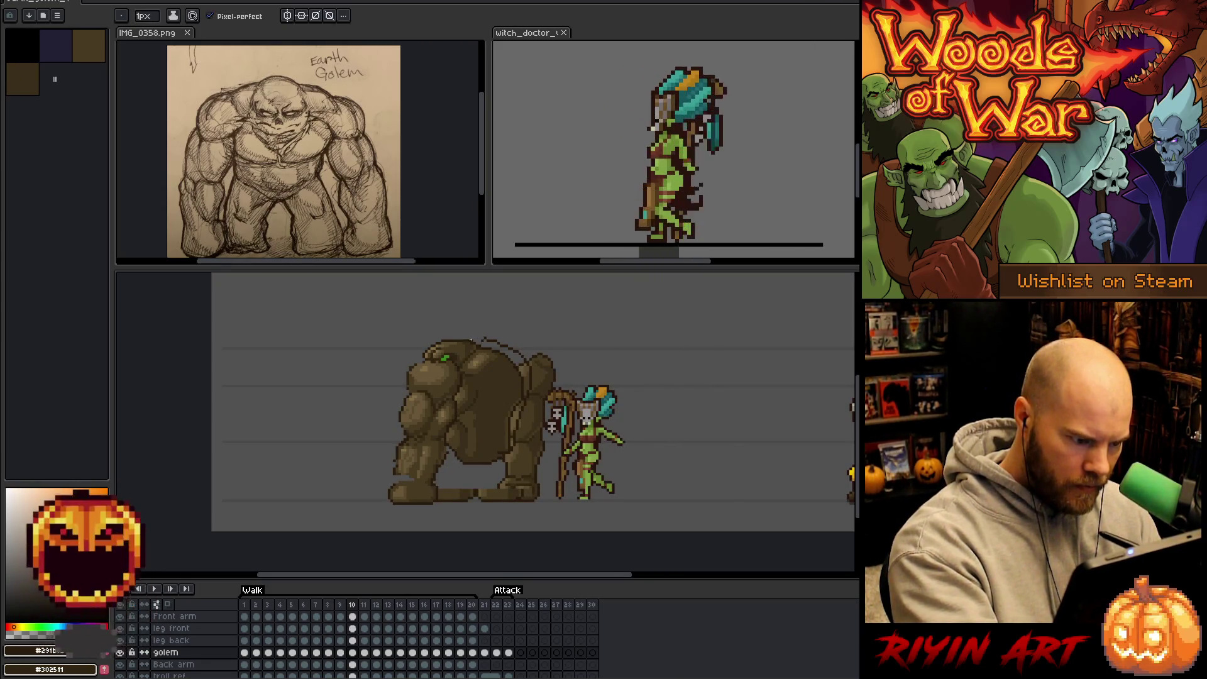
# Erase stray pixels along the back, then sample dark and mid browns from the golem.
pyautogui.press('e')
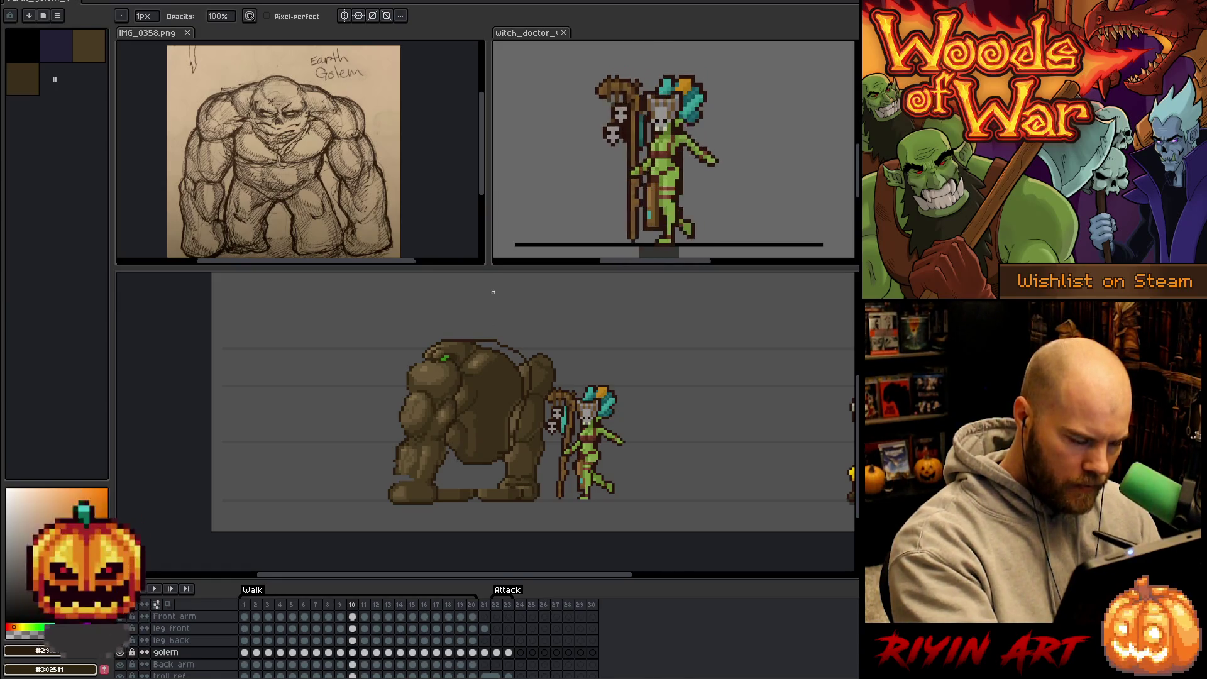
pyautogui.press('b')
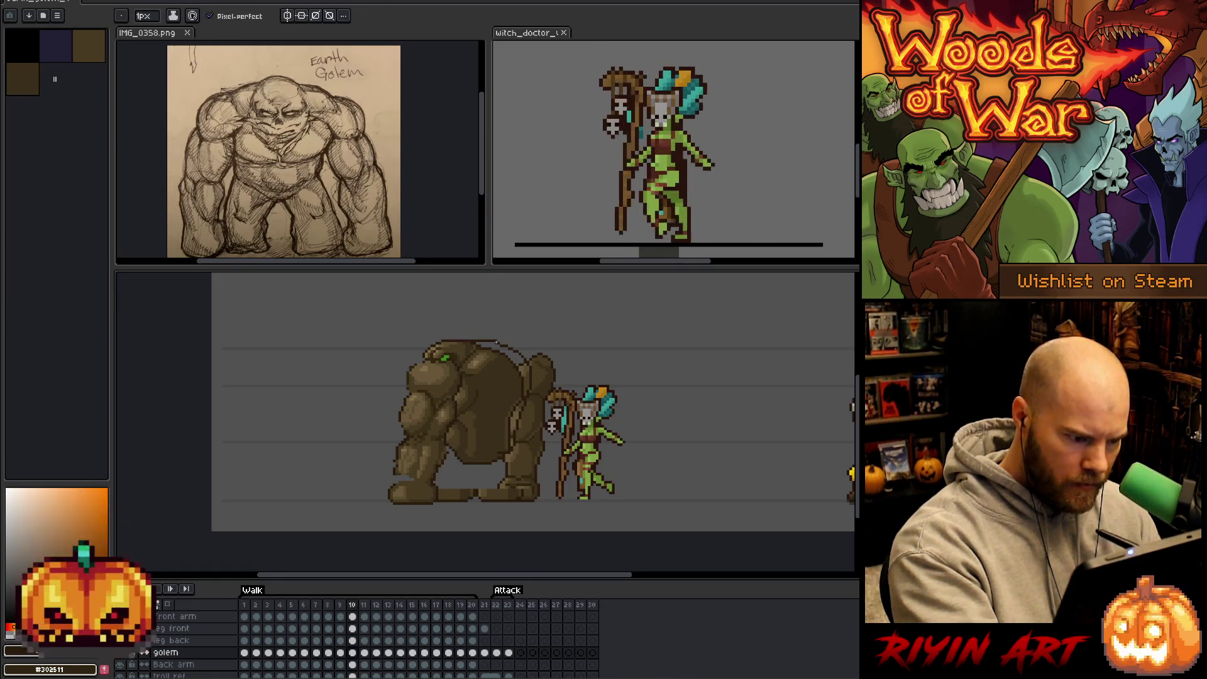
pyautogui.keyDown('alt'); pyautogui.click(498, 332); pyautogui.keyUp('alt')
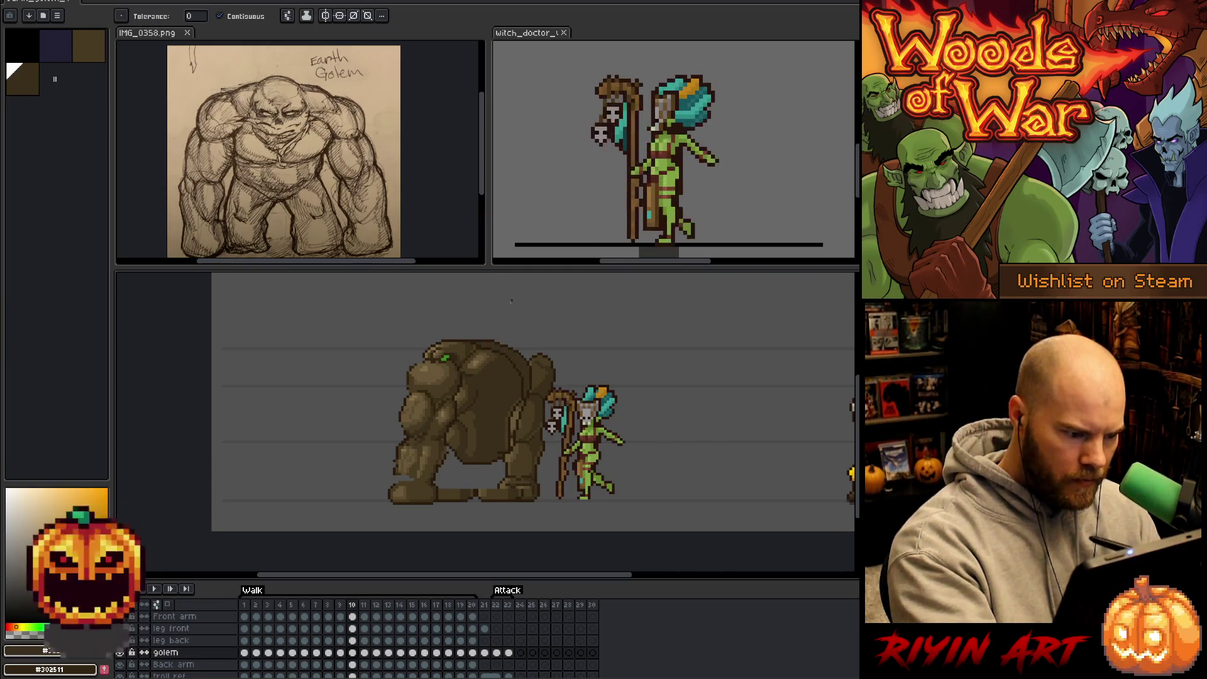
pyautogui.keyDown('alt'); pyautogui.click(514, 387); pyautogui.keyUp('alt')
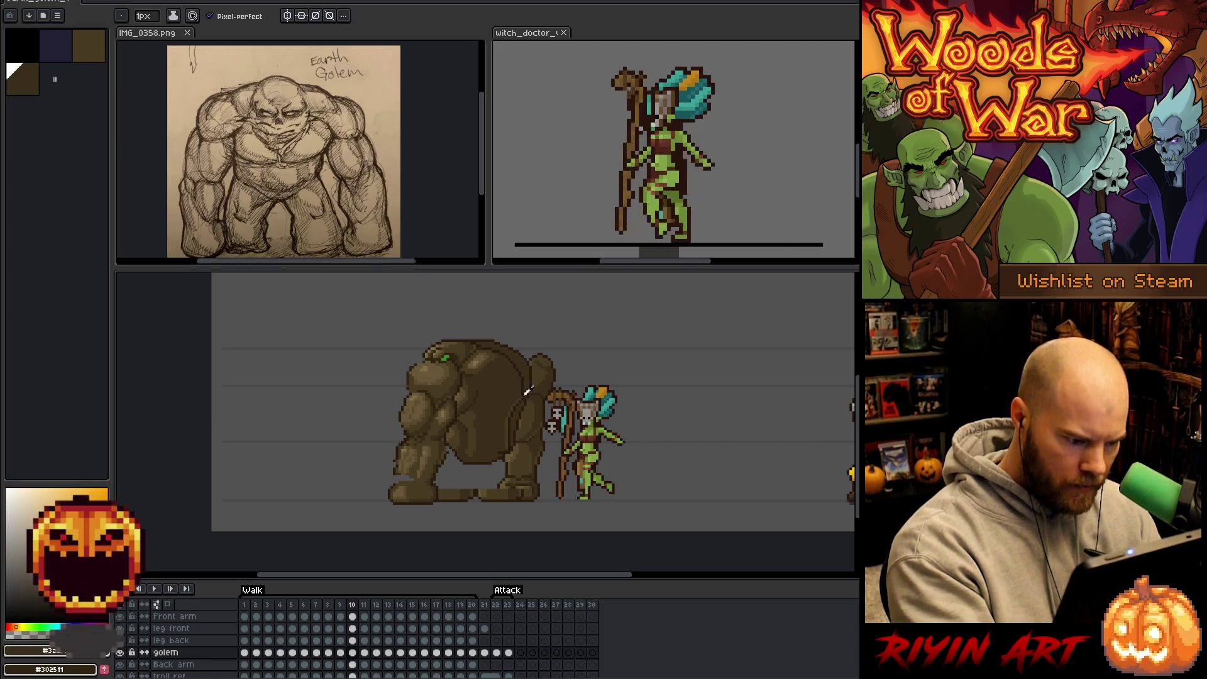
pyautogui.keyDown('alt'); pyautogui.click(519, 396); pyautogui.keyUp('alt')
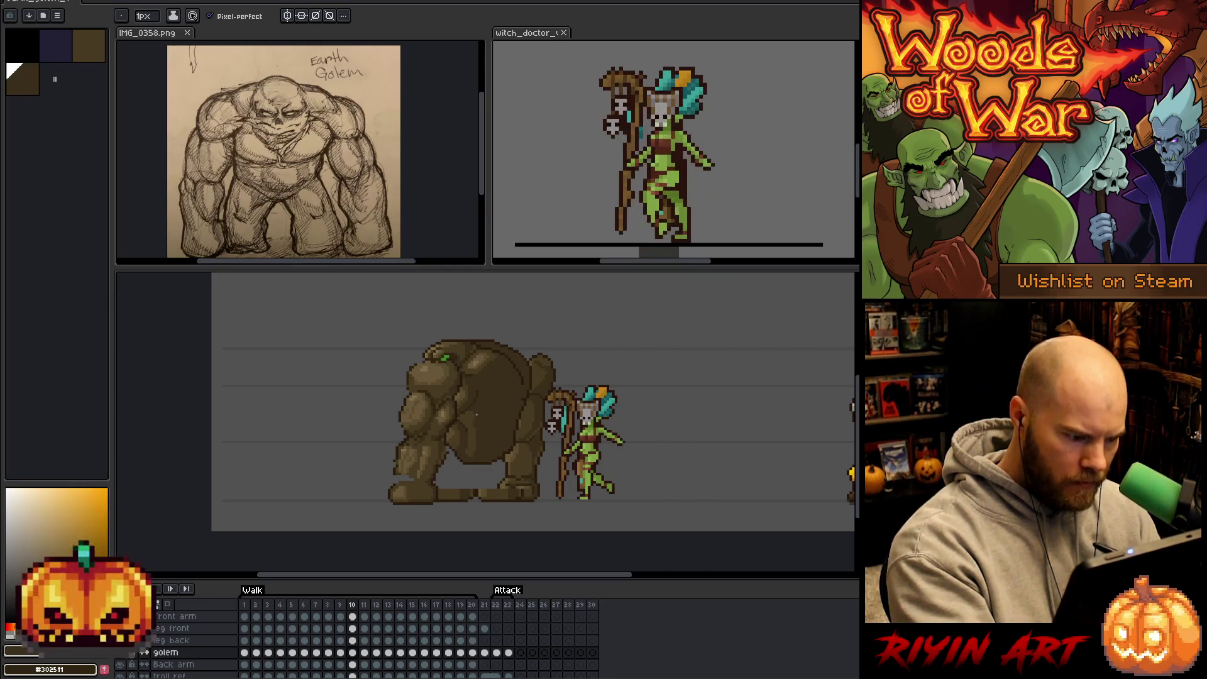
# Eyedrop the golem's brown, darker brown and mid brown with the pencil active.
pyautogui.press('i')
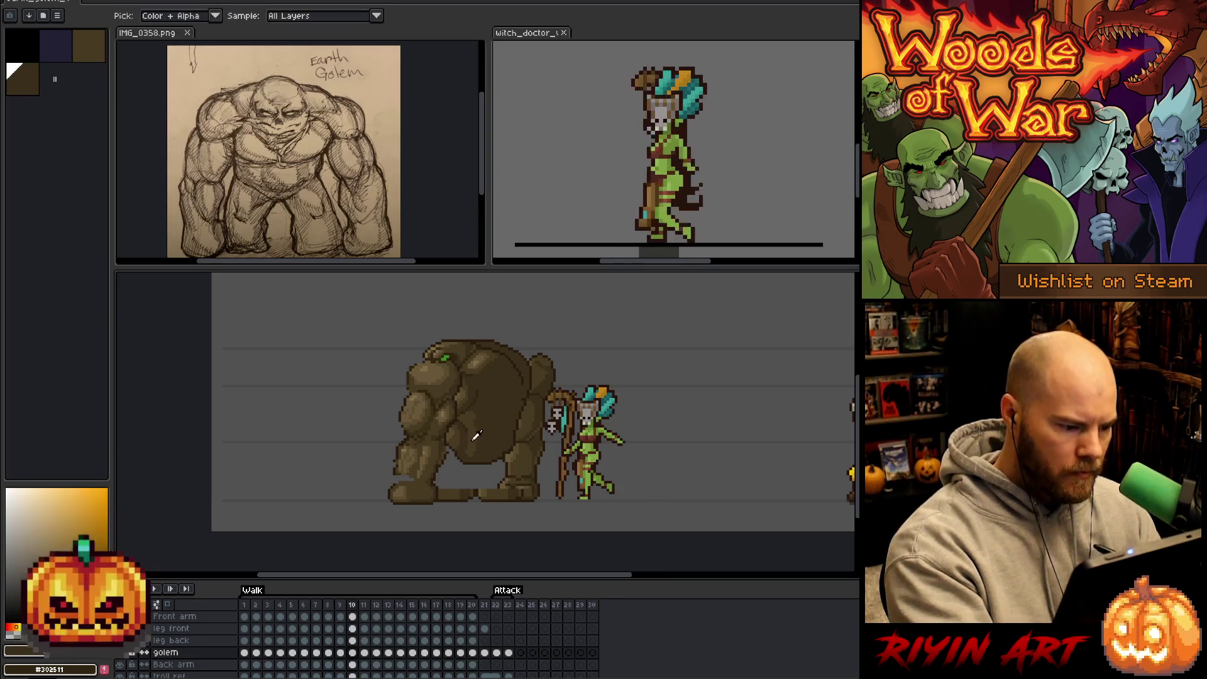
pyautogui.click(486, 424)
pyautogui.press('b')
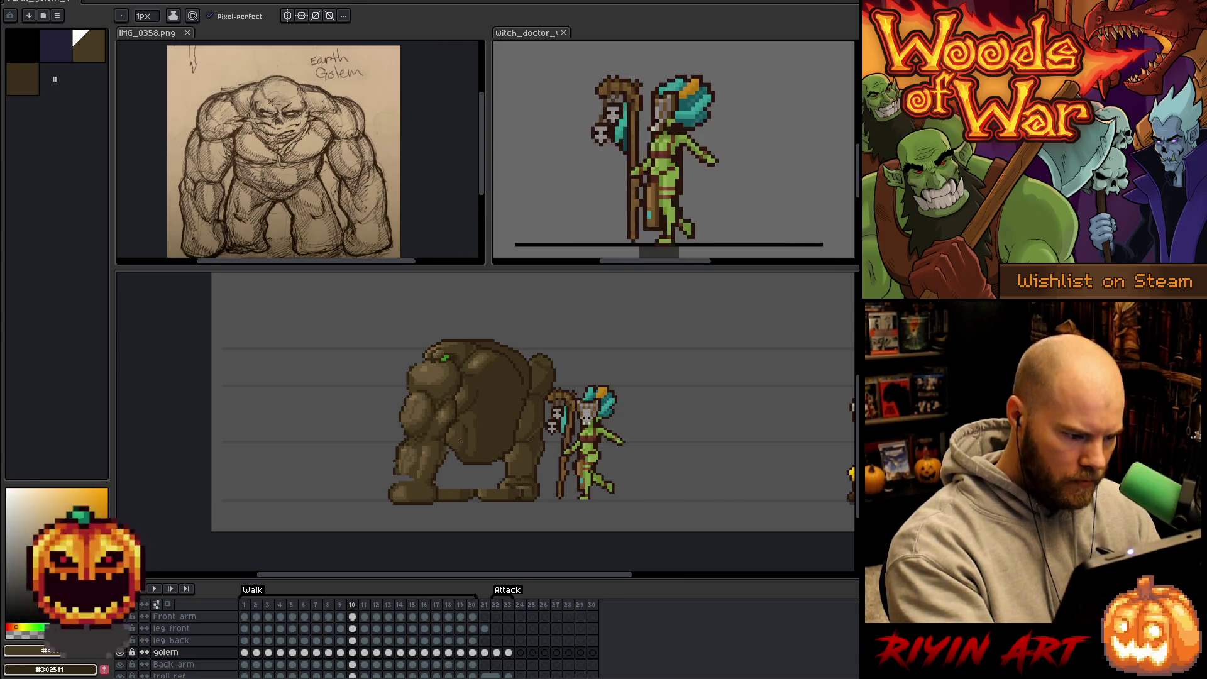
pyautogui.keyDown('alt'); pyautogui.click(481, 420); pyautogui.keyUp('alt')
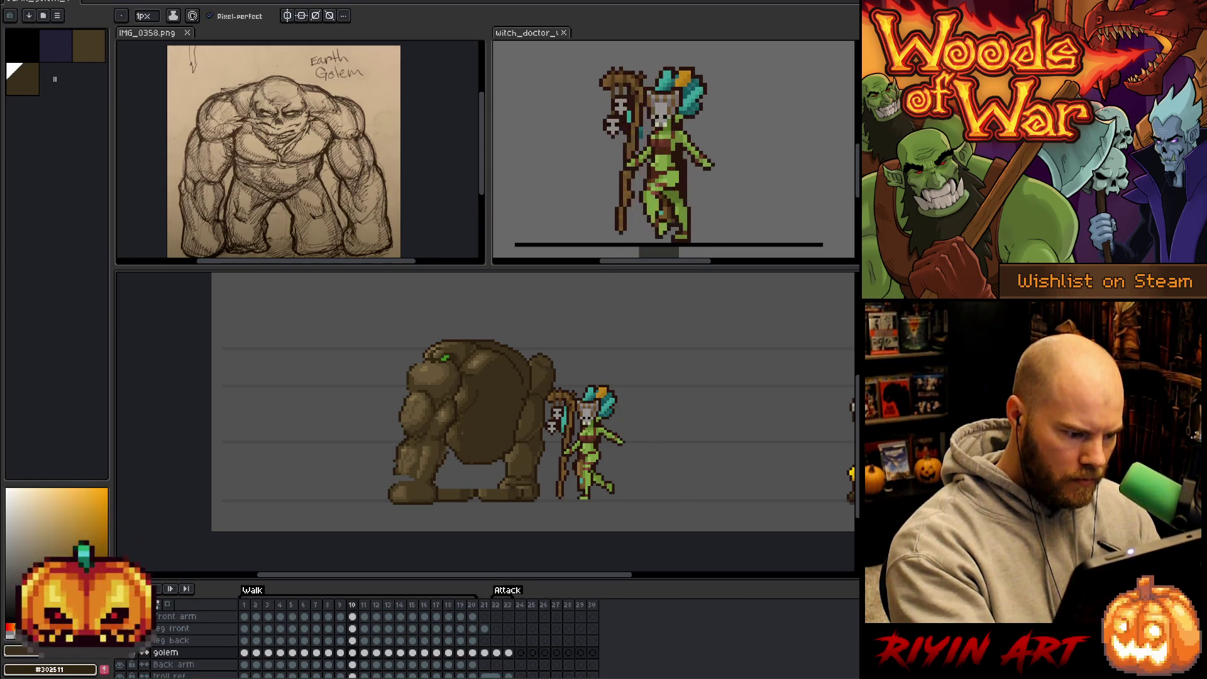
pyautogui.keyDown('alt'); pyautogui.click(451, 443); pyautogui.keyUp('alt')
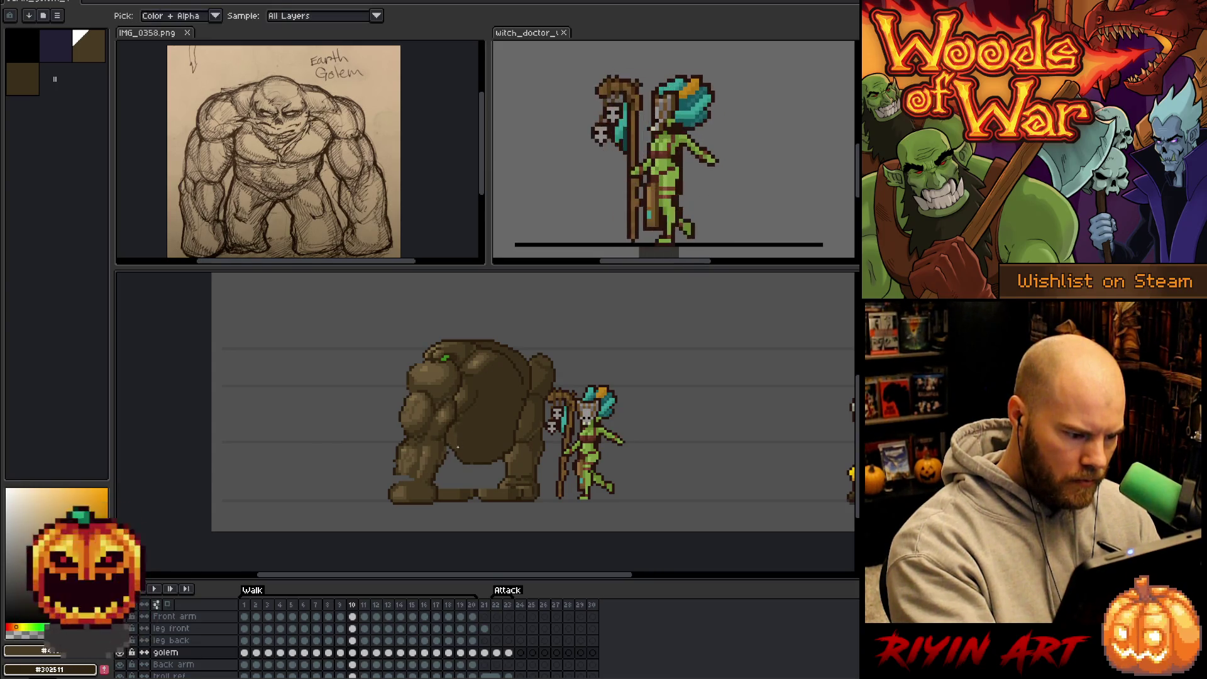
# Sample several browns from the golem's lower body, ending on the dark-brown shade.
pyautogui.keyDown('alt'); pyautogui.click(460, 448); pyautogui.keyUp('alt')
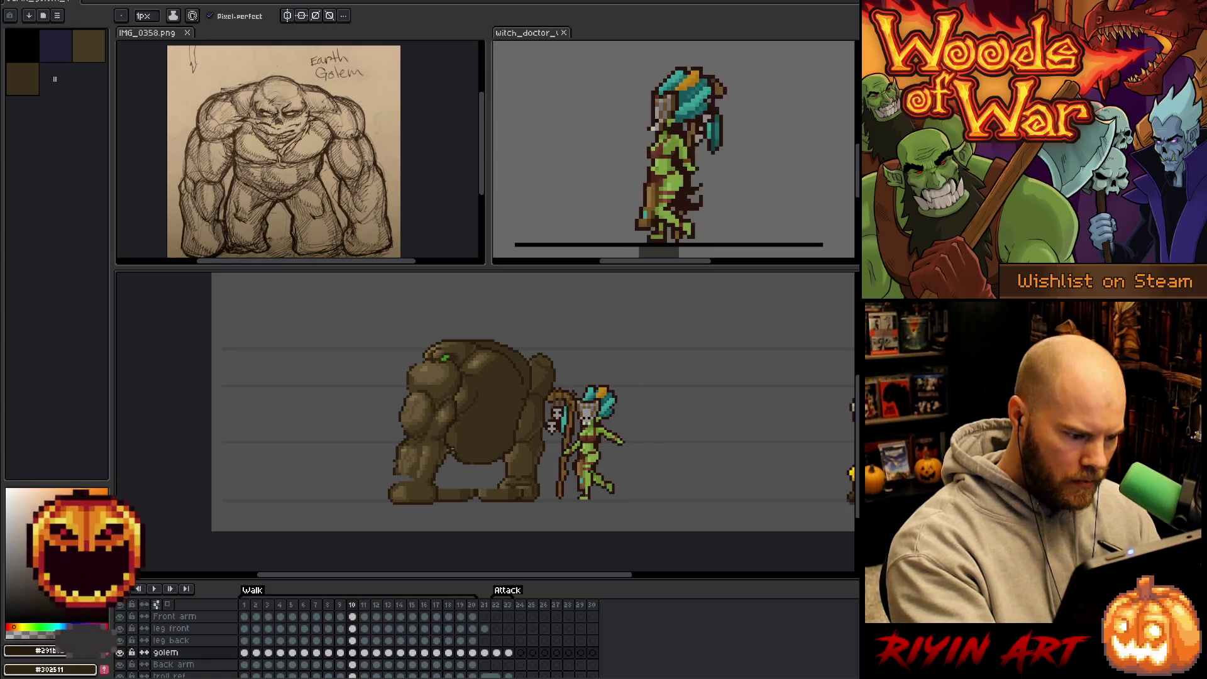
pyautogui.keyDown('alt'); pyautogui.click(456, 454); pyautogui.keyUp('alt')
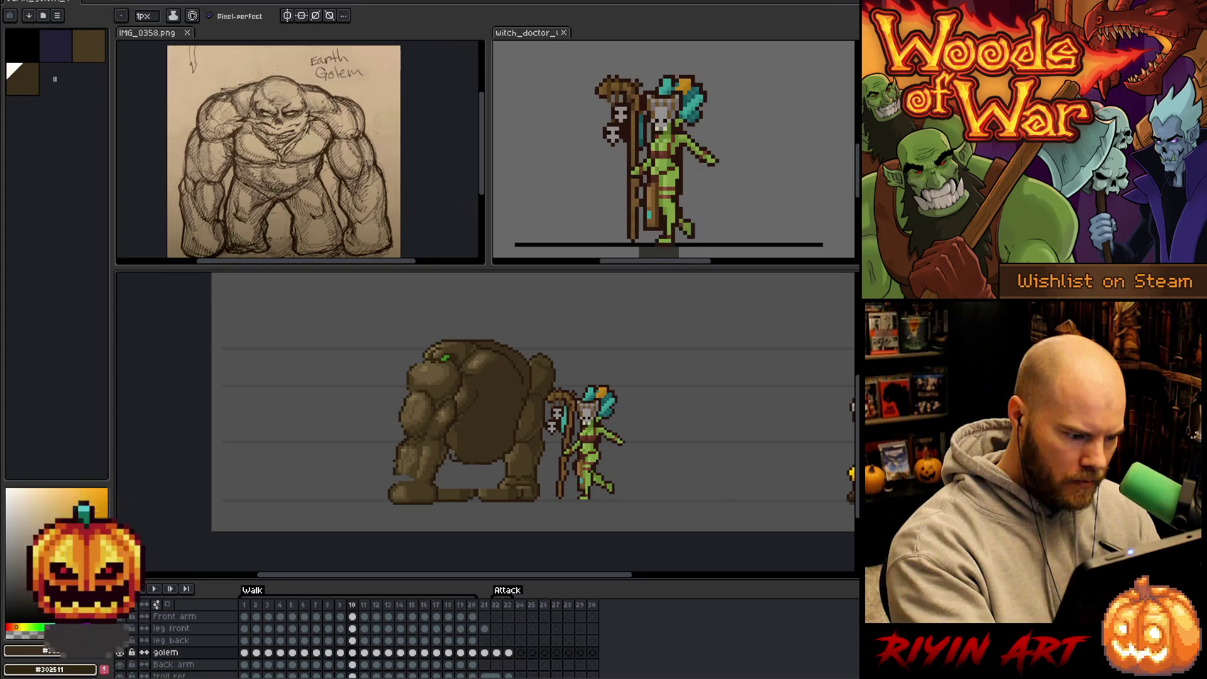
pyautogui.keyDown('alt'); pyautogui.click(446, 447); pyautogui.keyUp('alt')
pyautogui.keyDown('alt'); pyautogui.click(462, 454); pyautogui.keyUp('alt')
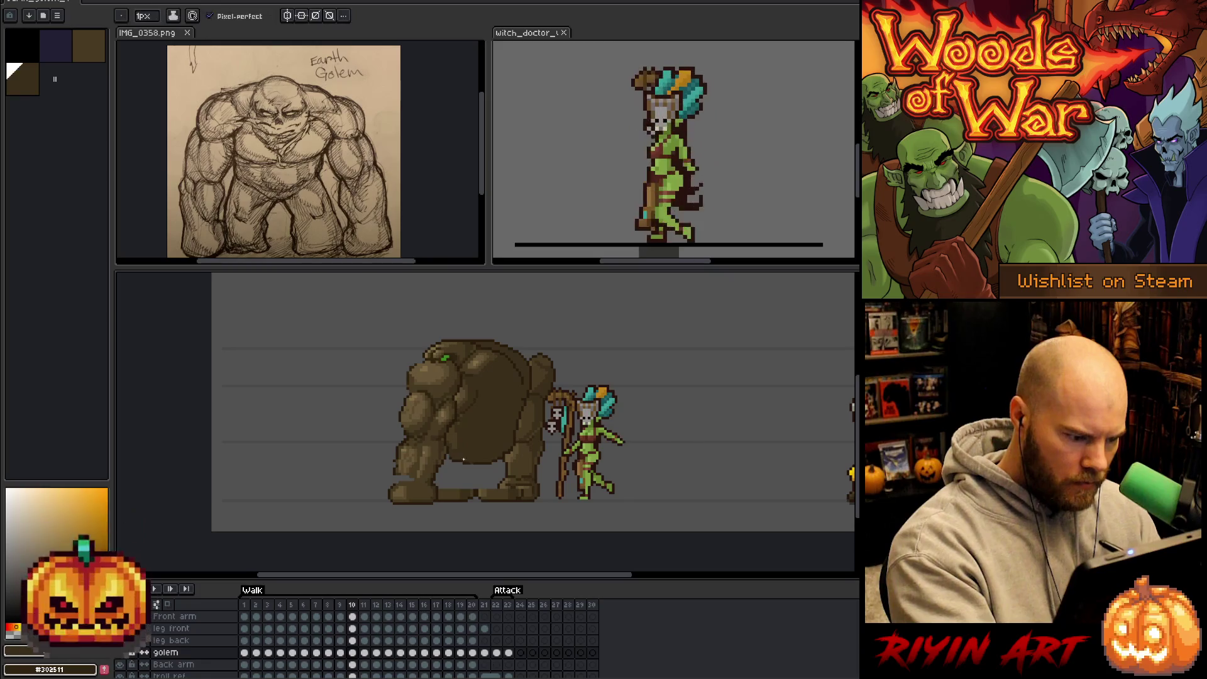
pyautogui.keyDown('alt'); pyautogui.click(458, 432); pyautogui.keyUp('alt')
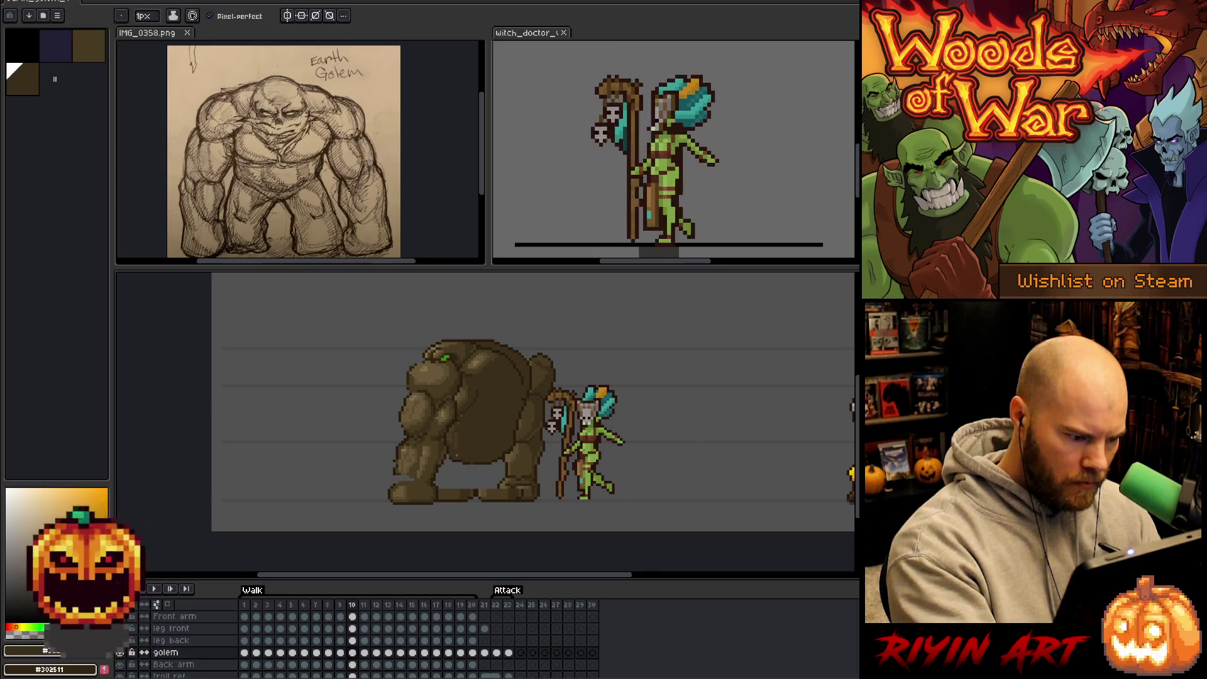
pyautogui.keyDown('alt'); pyautogui.click(450, 443); pyautogui.keyUp('alt')
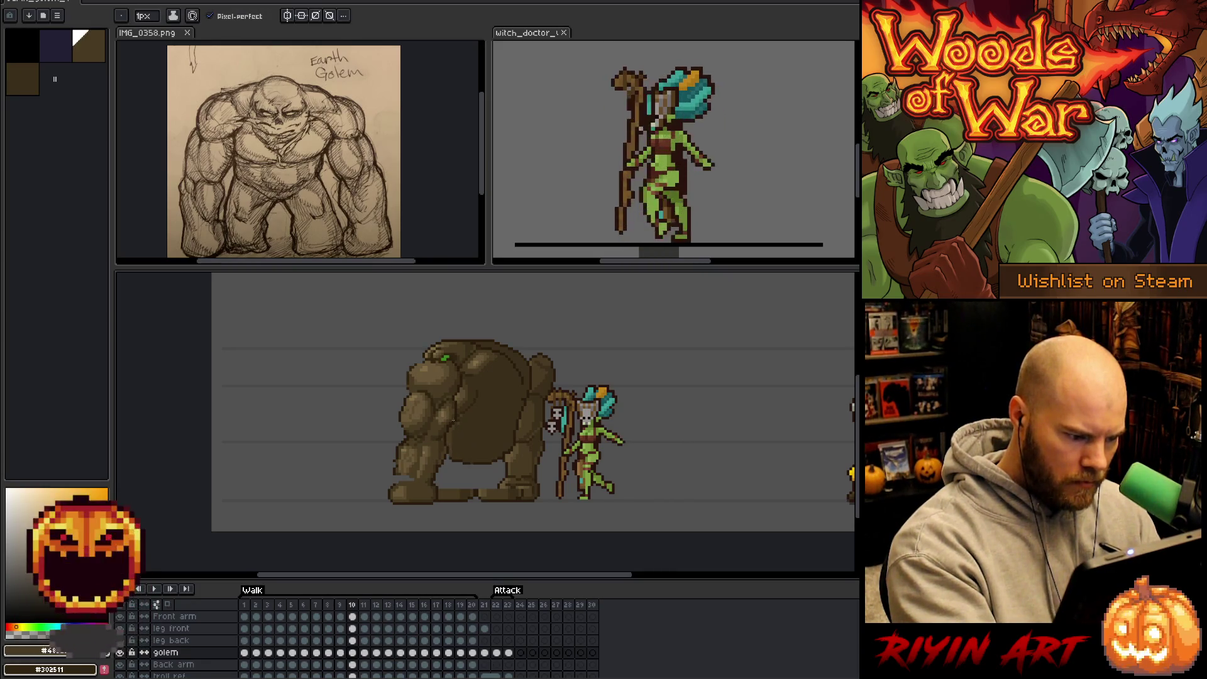
pyautogui.keyDown('alt'); pyautogui.click(454, 448); pyautogui.keyUp('alt')
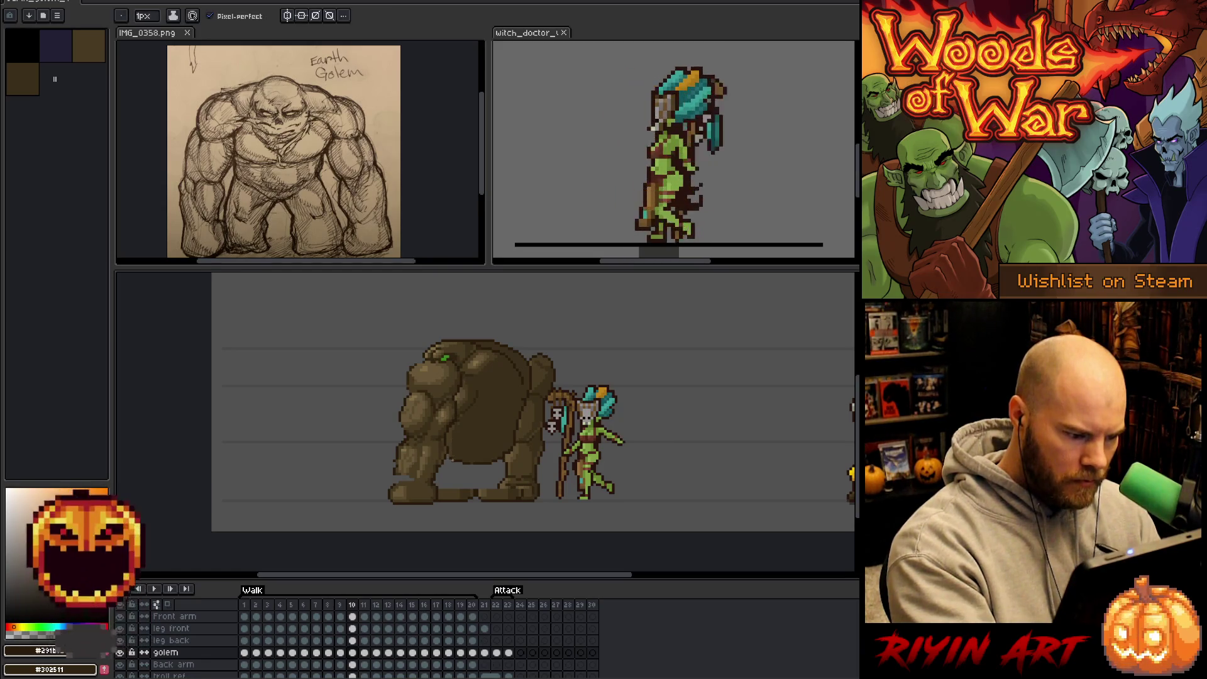
pyautogui.keyDown('alt'); pyautogui.click(476, 397); pyautogui.keyUp('alt')
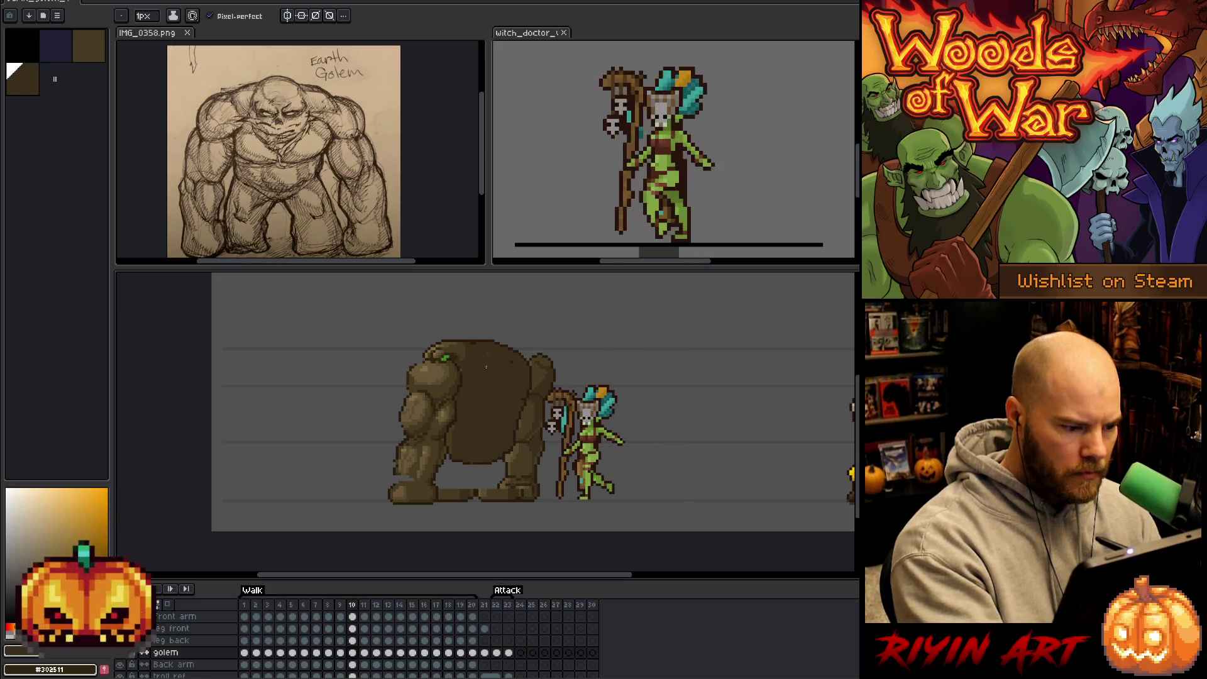
# Sample a body brown and a lighter brown from the golem.
pyautogui.press('m')
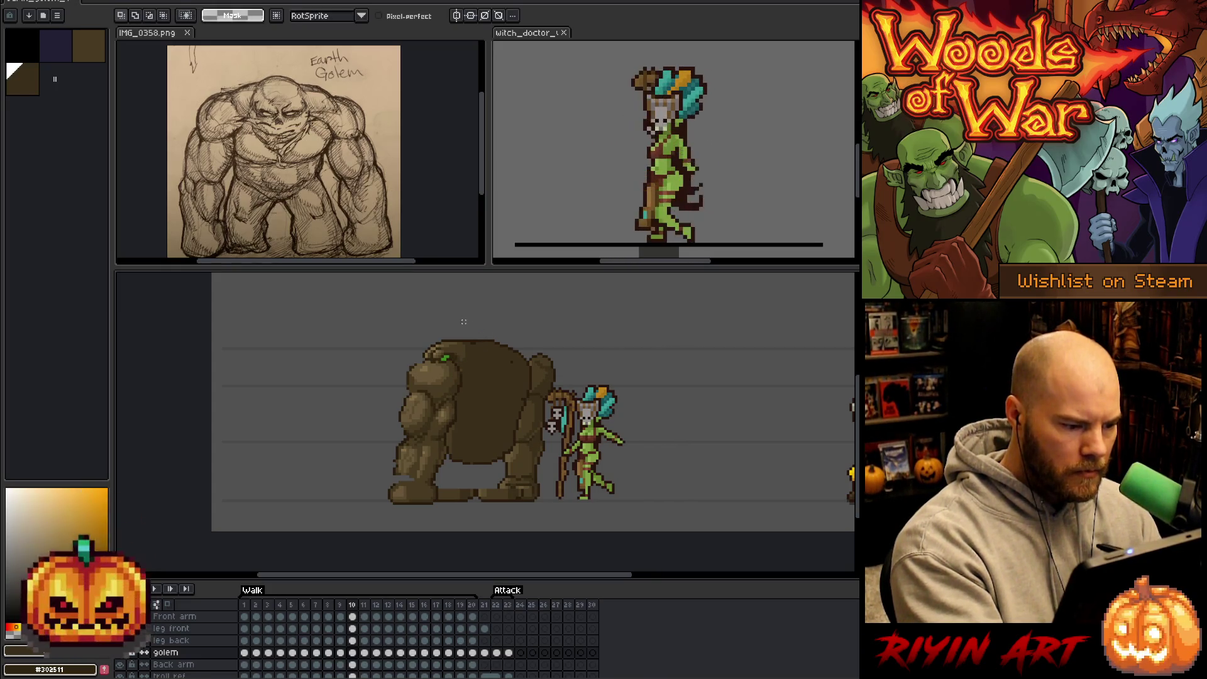
pyautogui.press('i')
pyautogui.click(450, 354)
pyautogui.press('b')
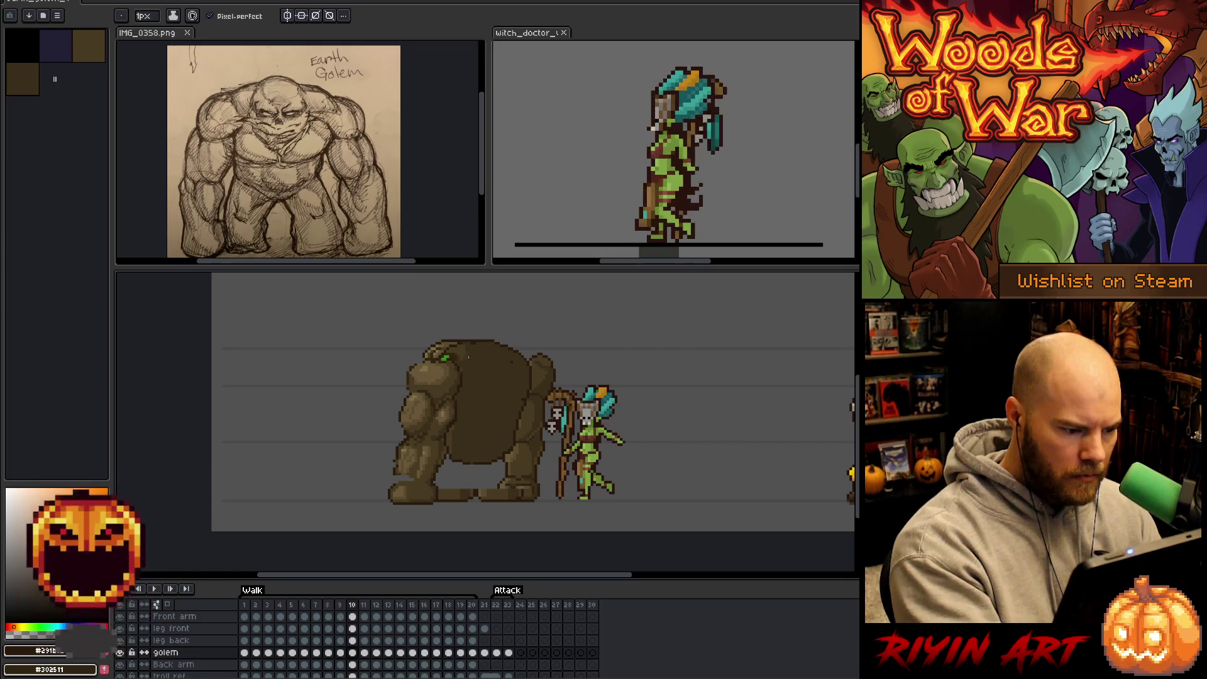
pyautogui.keyDown('alt'); pyautogui.click(471, 352); pyautogui.keyUp('alt')
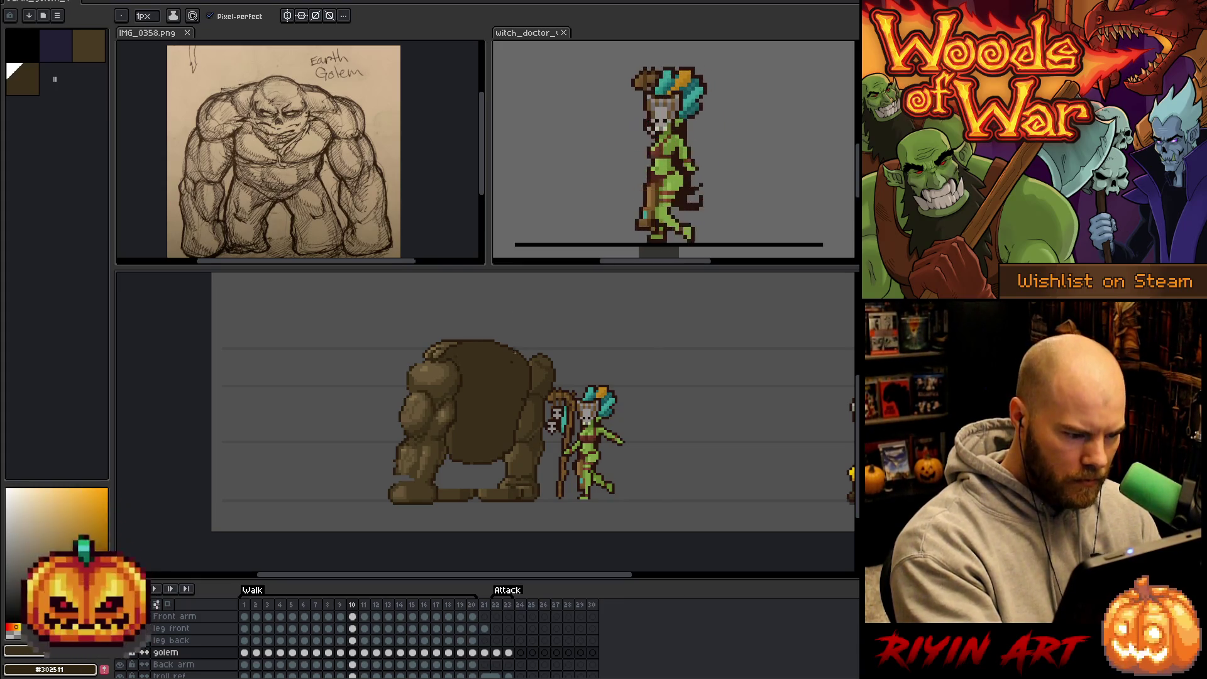
# Lasso the golem's head and shoulder area, nudge it one pixel right, and deselect.
pyautogui.press('m')
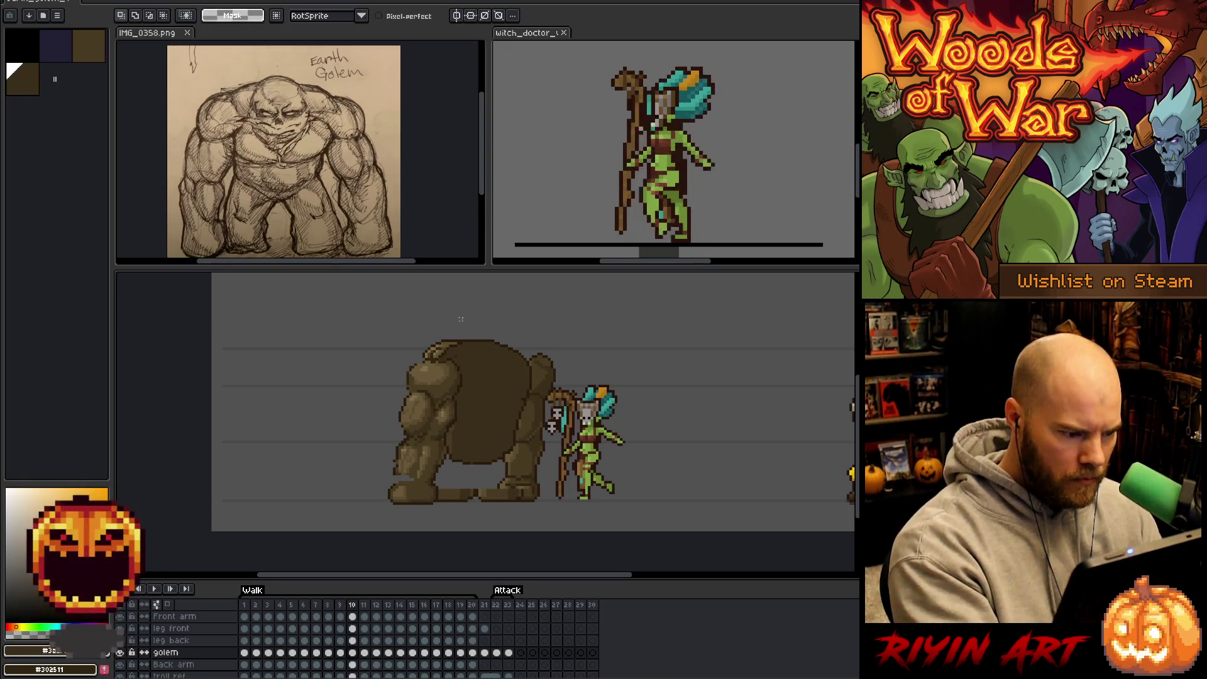
pyautogui.moveTo(450, 329)
pyautogui.mouseDown()
pyautogui.moveTo(425, 363)
pyautogui.moveTo(440, 347)
pyautogui.mouseUp()
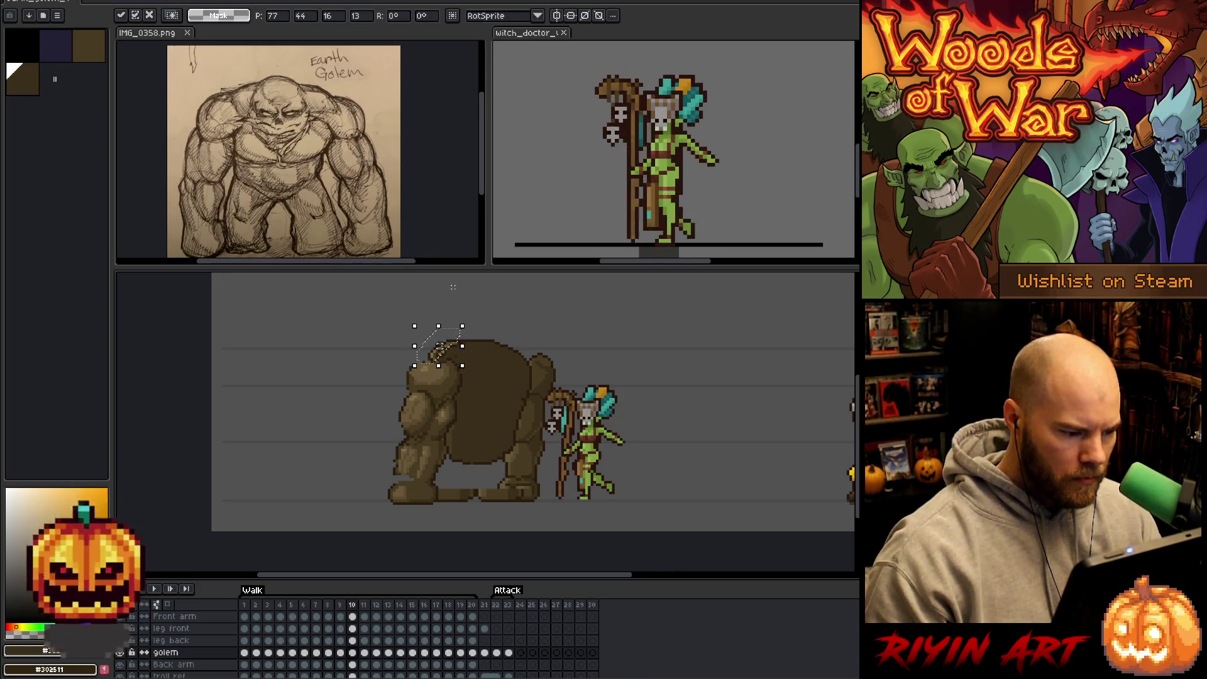
pyautogui.press('Return')
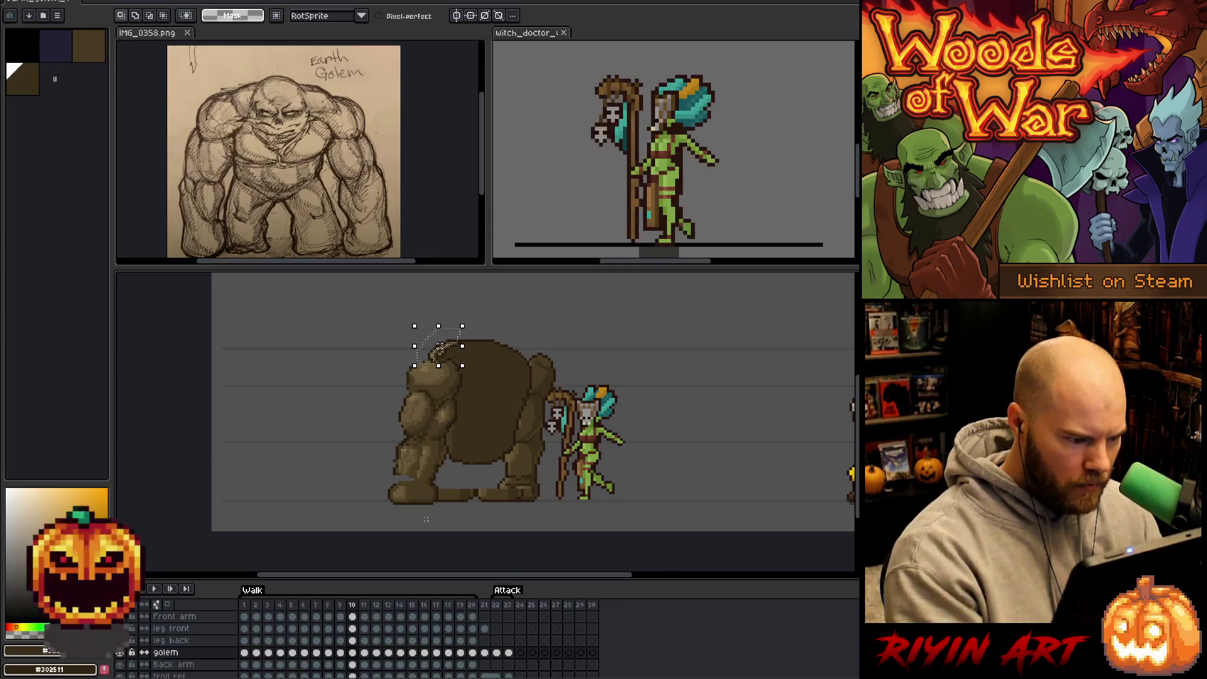
pyautogui.press('Right')
pyautogui.hotkey('ctrl', 'd')
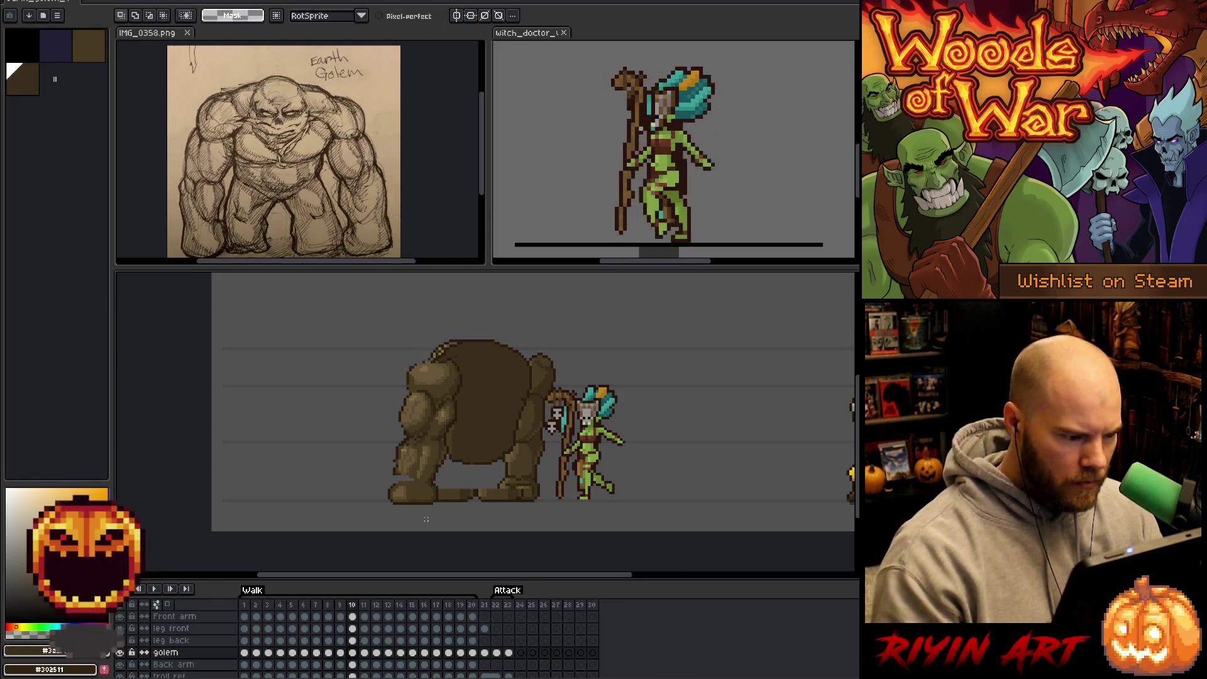
pyautogui.press('b')
pyautogui.keyDown('alt'); pyautogui.click(445, 345); pyautogui.keyUp('alt')
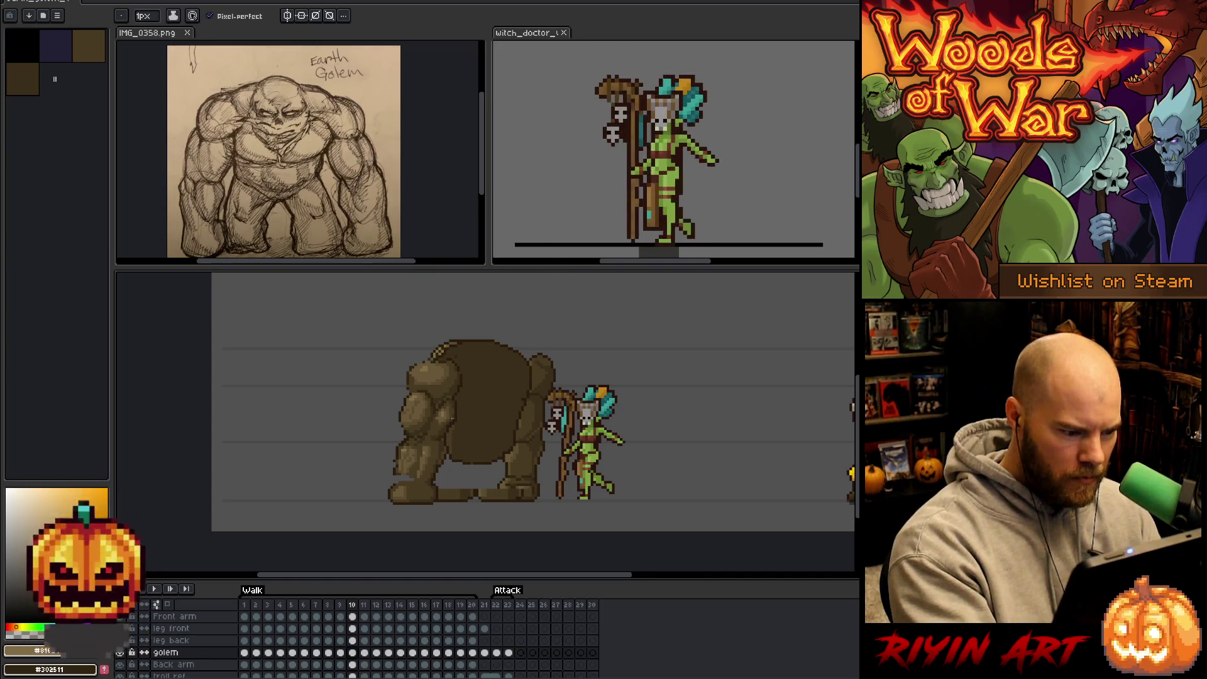
# Paint over the faint light lines on the golem's body with browns sampled from the sprite, including #302511.
pyautogui.keyDown('alt'); pyautogui.click(452, 418); pyautogui.keyUp('alt')
pyautogui.keyDown('alt'); pyautogui.click(524, 394); pyautogui.keyUp('alt')
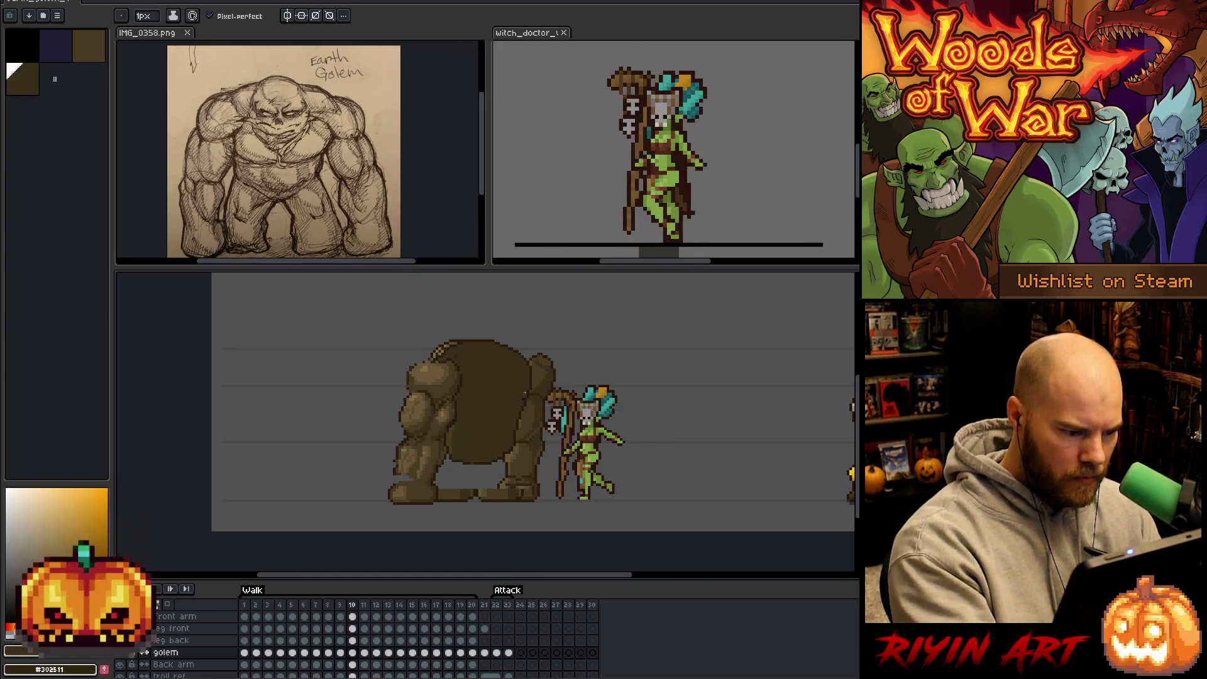
pyautogui.keyDown('alt'); pyautogui.click(470, 359); pyautogui.keyUp('alt')
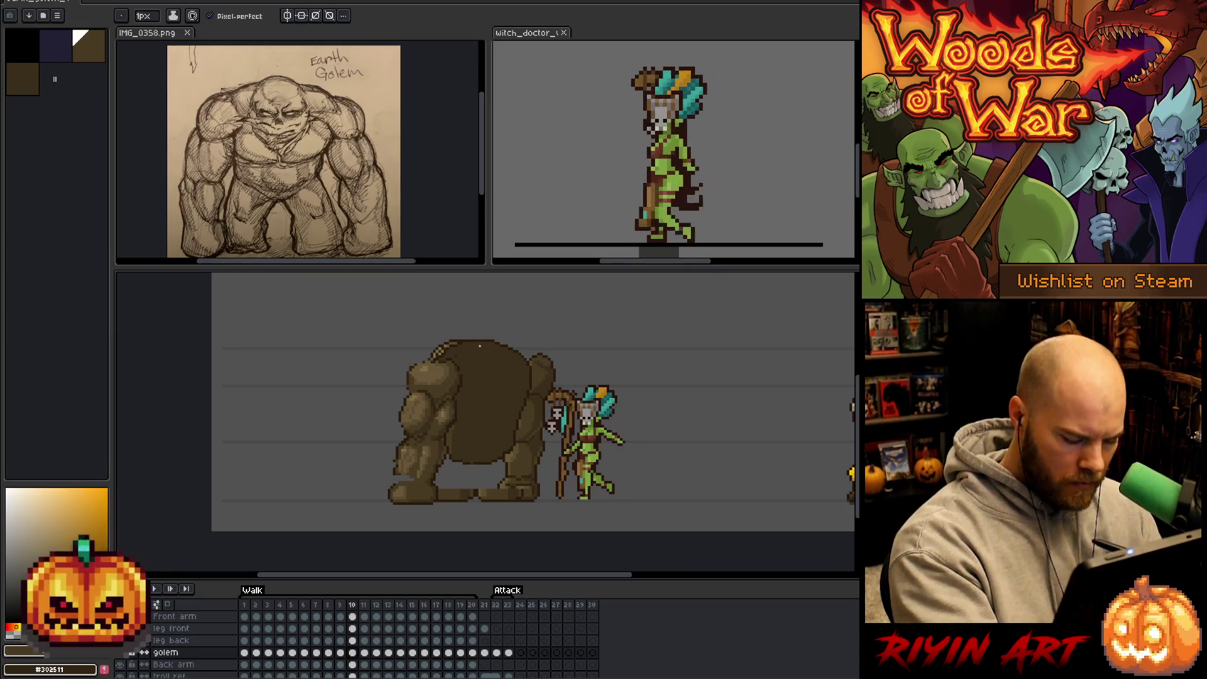
pyautogui.keyDown('alt'); pyautogui.click(459, 360); pyautogui.keyUp('alt')
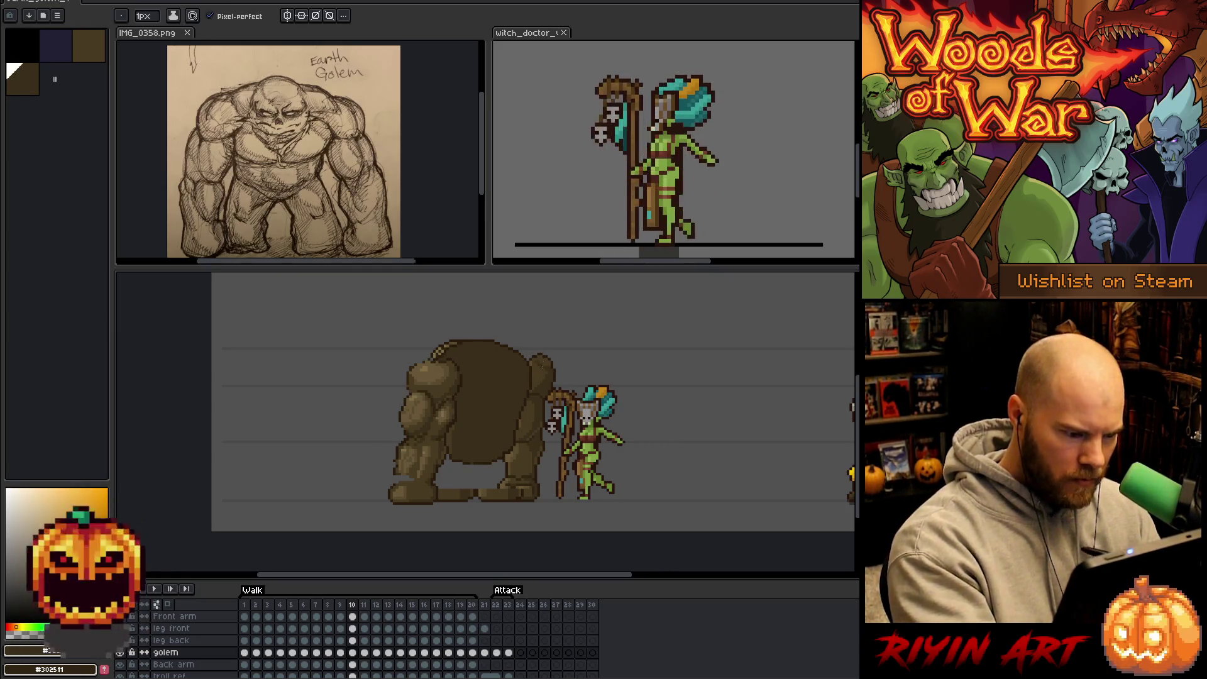
pyautogui.keyDown('alt'); pyautogui.click(542, 364); pyautogui.keyUp('alt')
pyautogui.press('Left')
pyautogui.press('Right')
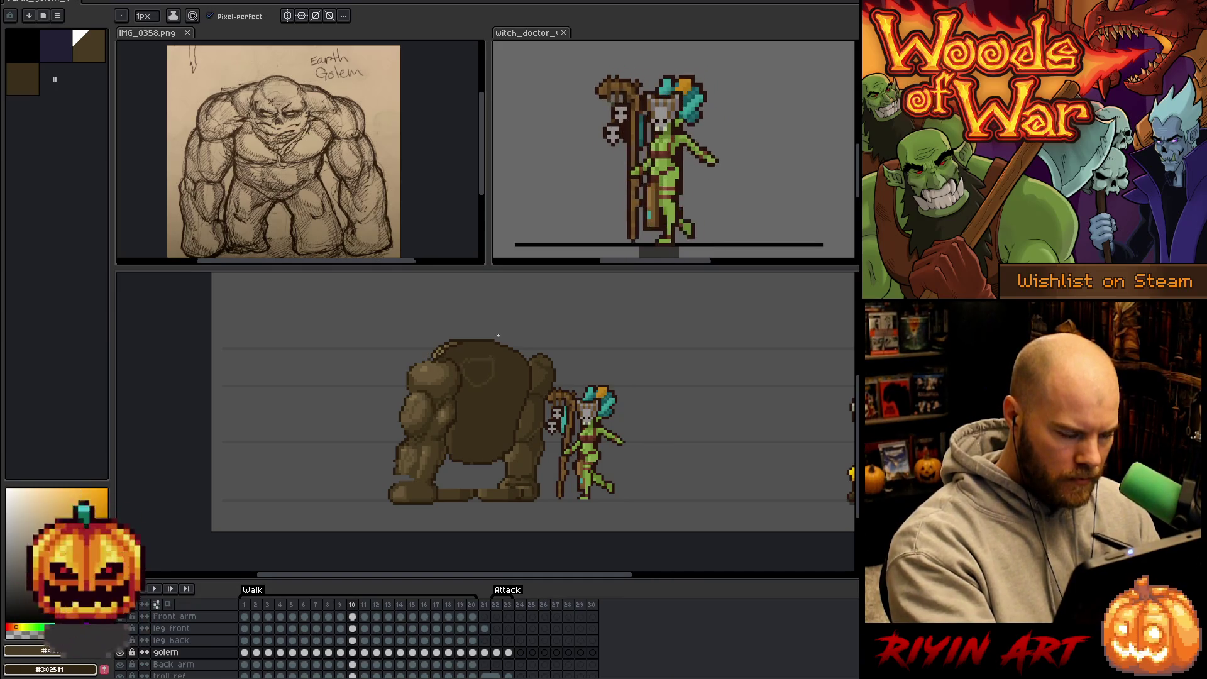
pyautogui.moveTo(474, 364); pyautogui.dragTo(495, 371)
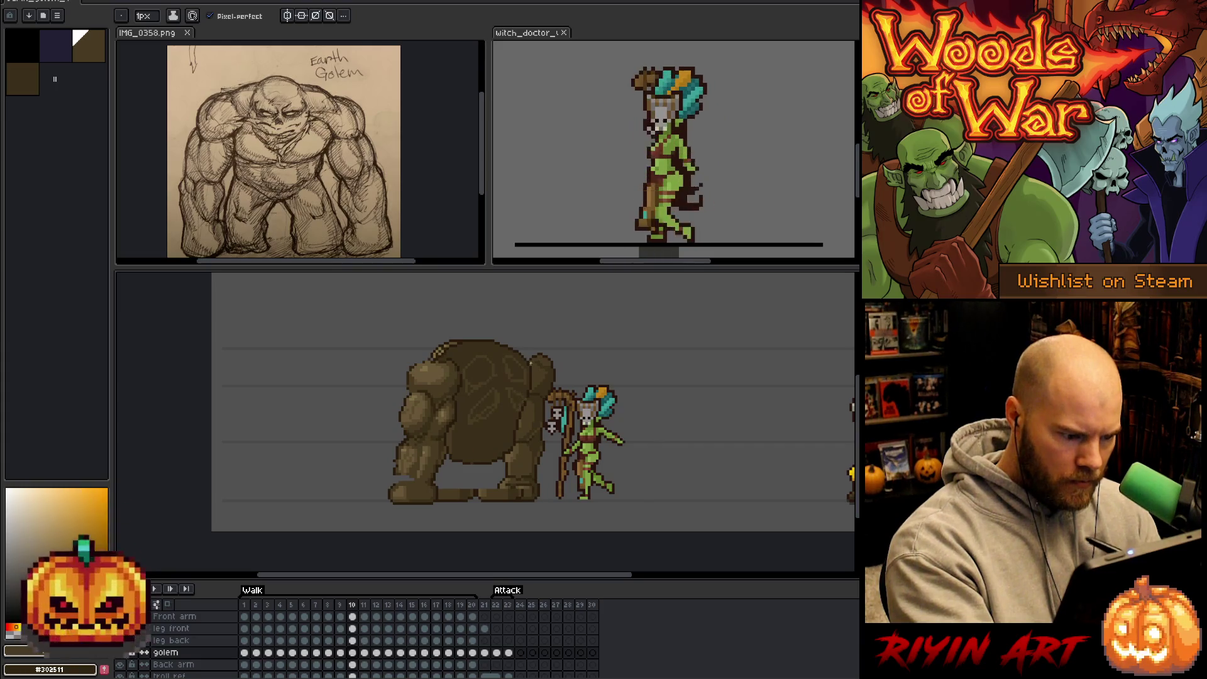
# Shade the golem's body with dark and mid browns, checking it against frame 9.
pyautogui.keyDown('alt'); pyautogui.click(529, 396); pyautogui.keyUp('alt')
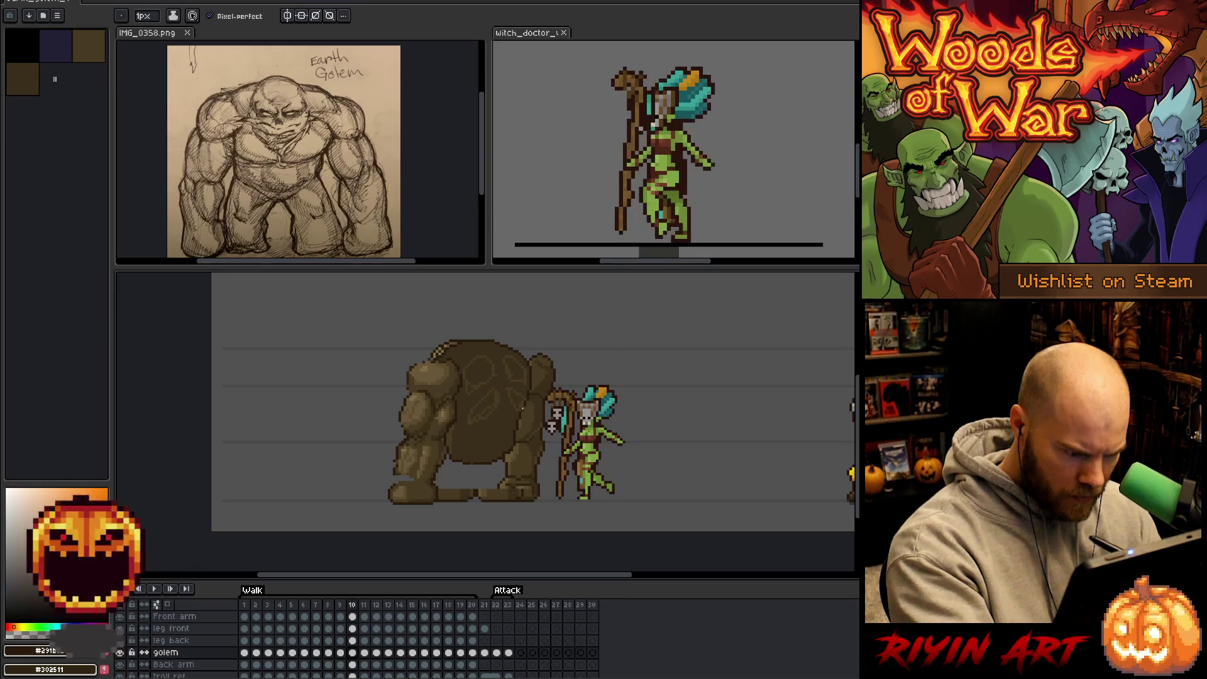
pyautogui.keyDown('alt'); pyautogui.click(518, 361); pyautogui.keyUp('alt')
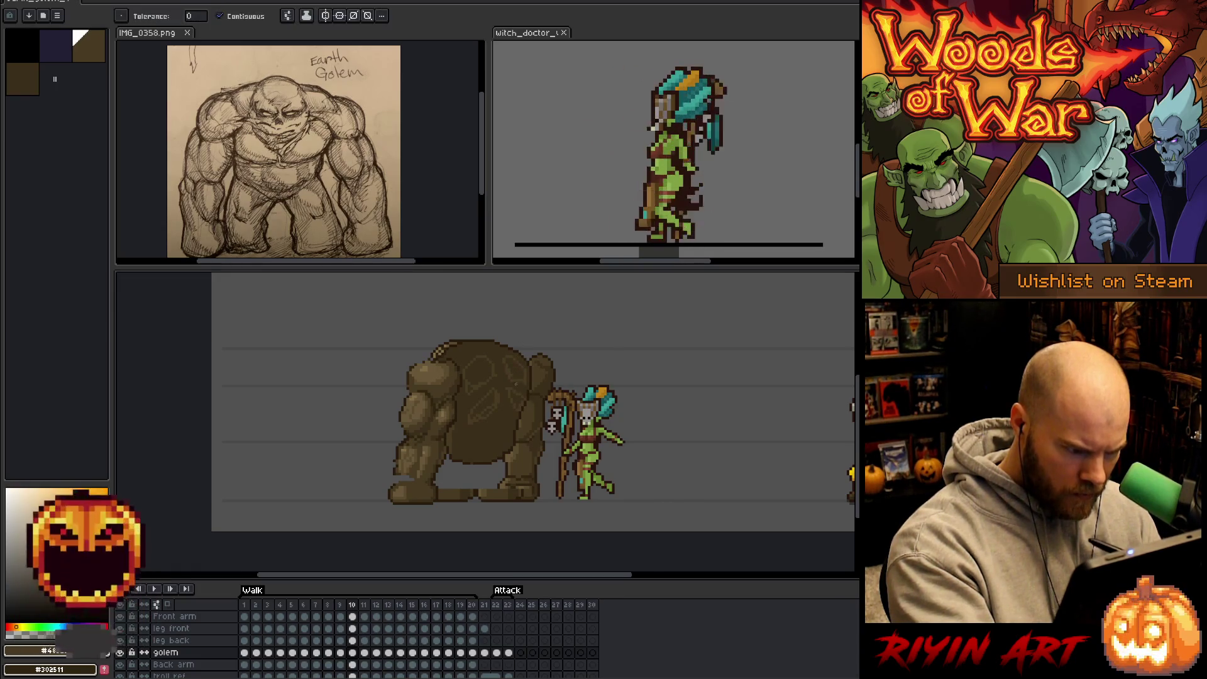
pyautogui.press('g')
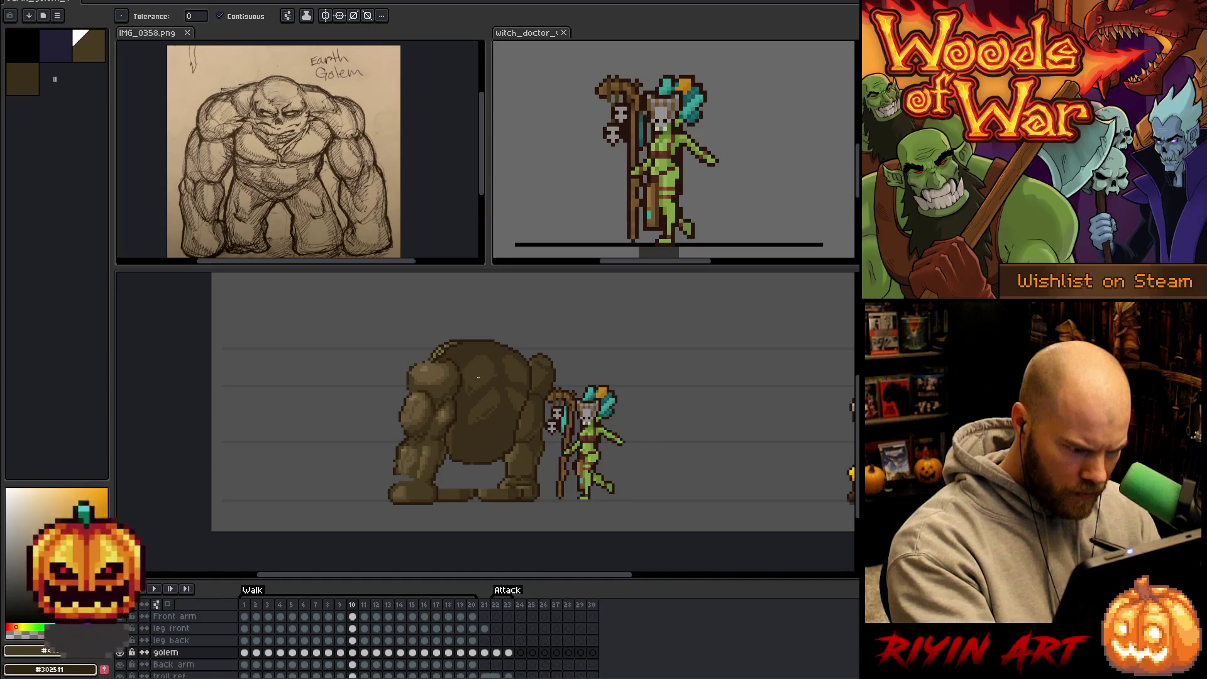
pyautogui.press('b')
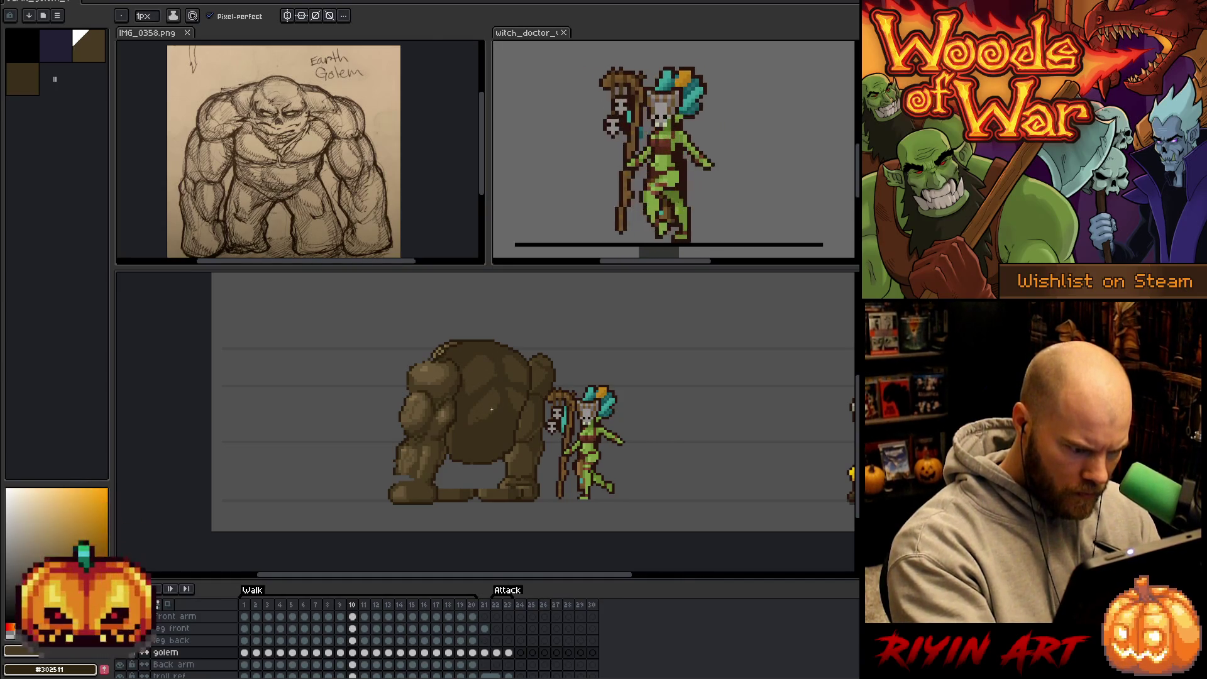
pyautogui.keyDown('alt'); pyautogui.click(496, 376); pyautogui.keyUp('alt')
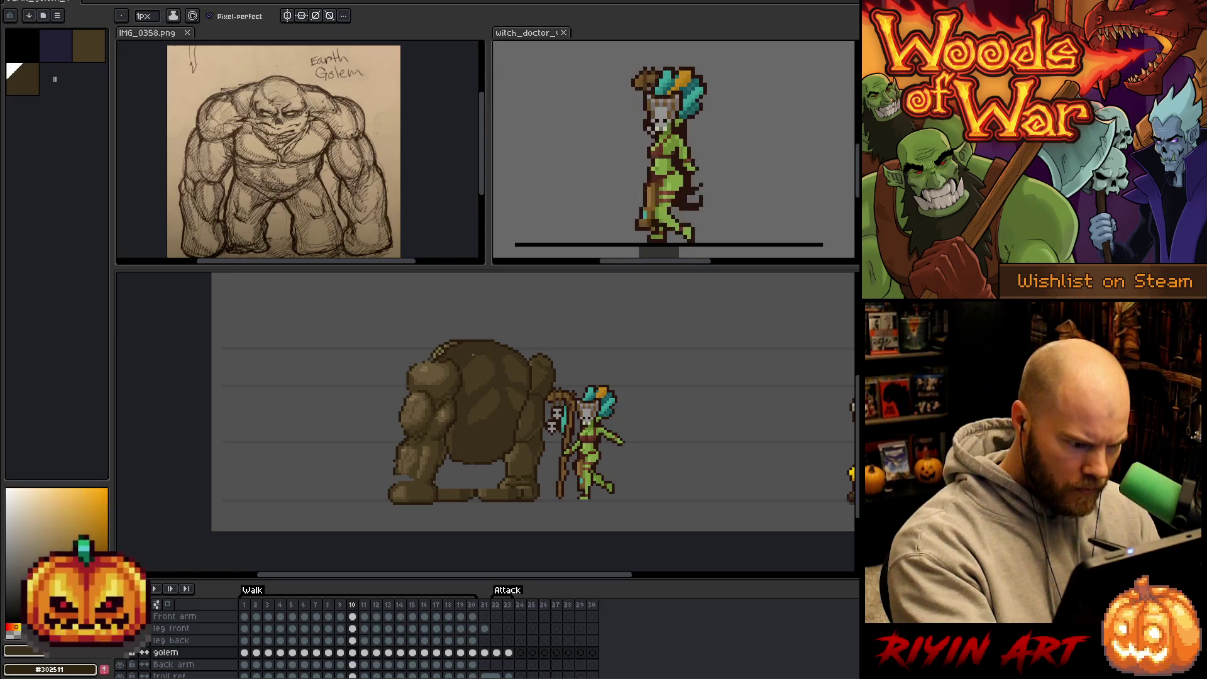
pyautogui.keyDown('alt'); pyautogui.click(463, 398); pyautogui.keyUp('alt')
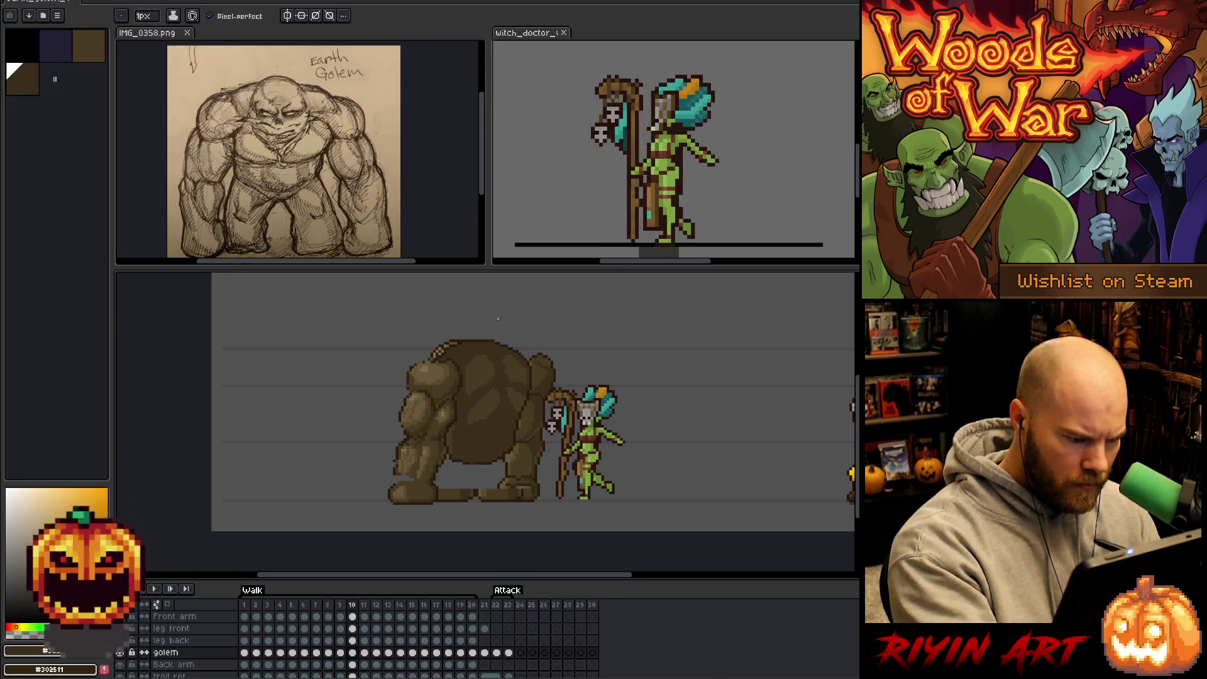
pyautogui.keyDown('alt'); pyautogui.click(484, 363); pyautogui.keyUp('alt')
pyautogui.press(',')
pyautogui.press('.')
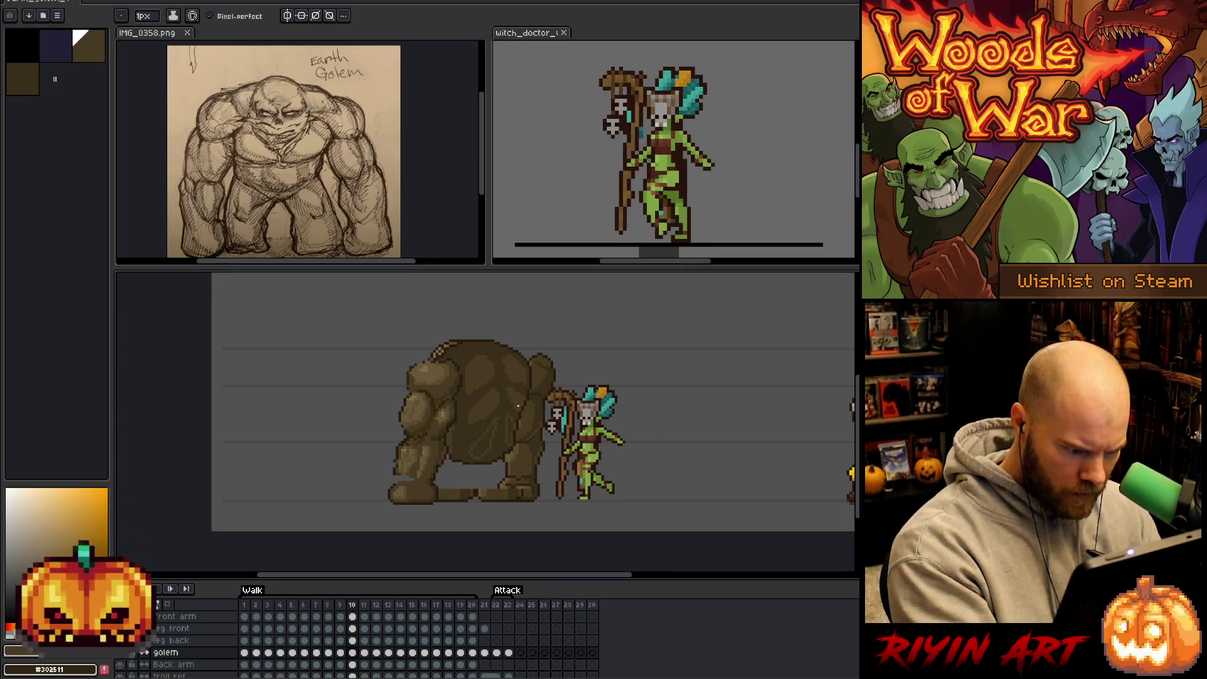
# Rework the shading on the golem's head with dark and mid browns.
pyautogui.press('g')
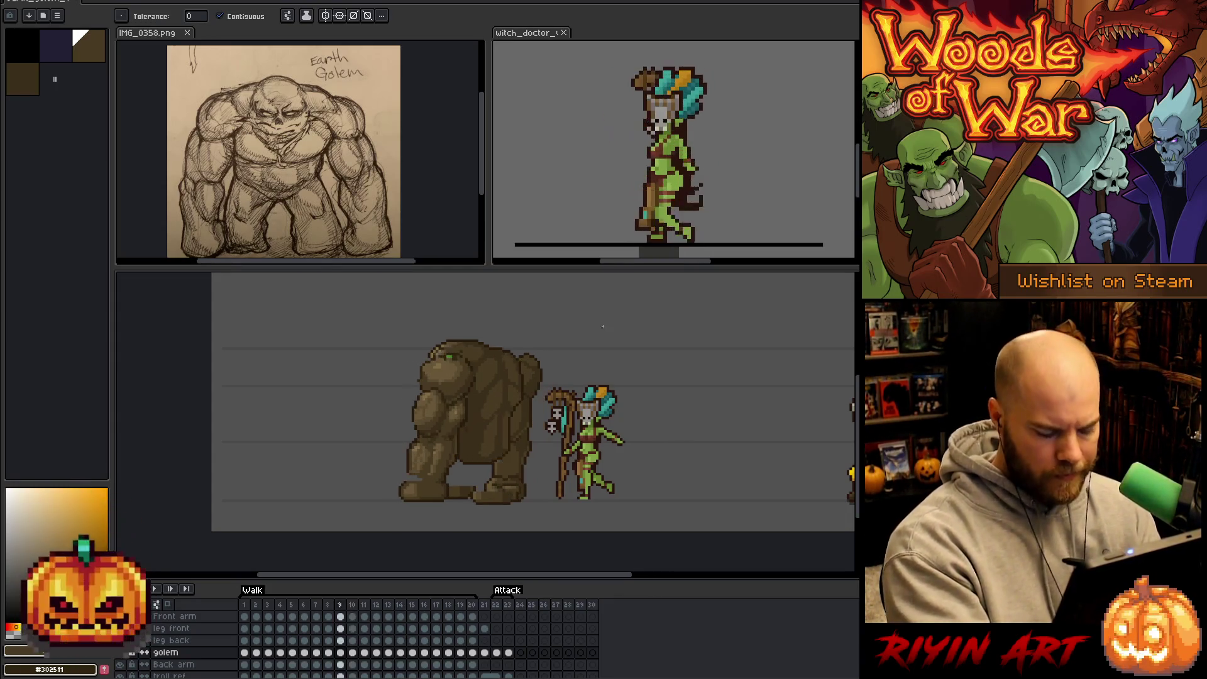
pyautogui.press('b')
pyautogui.keyDown('alt'); pyautogui.click(488, 455); pyautogui.keyUp('alt')
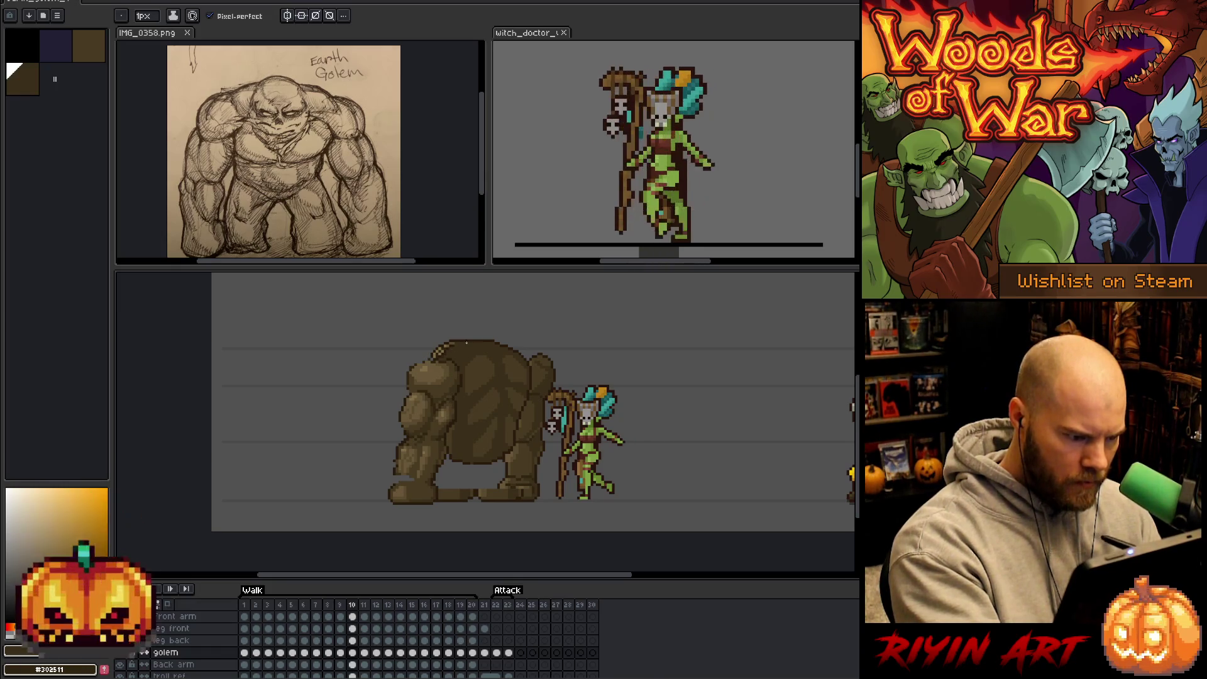
pyautogui.keyDown('alt'); pyautogui.click(451, 351); pyautogui.keyUp('alt')
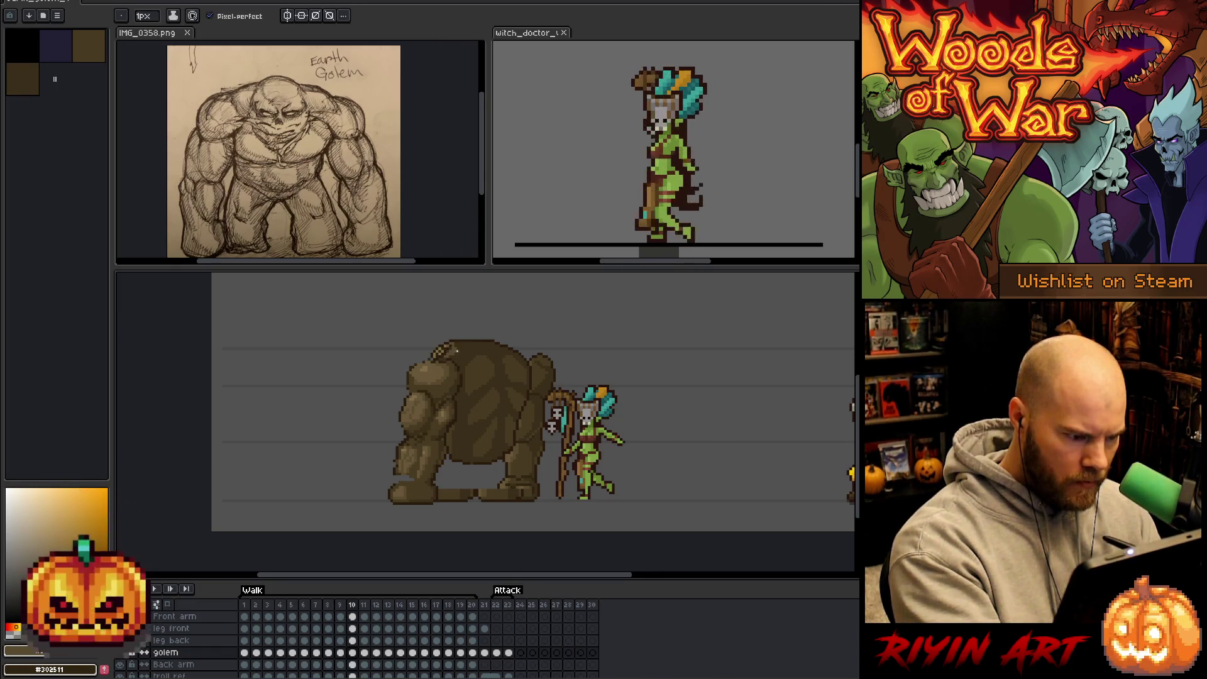
pyautogui.press('g')
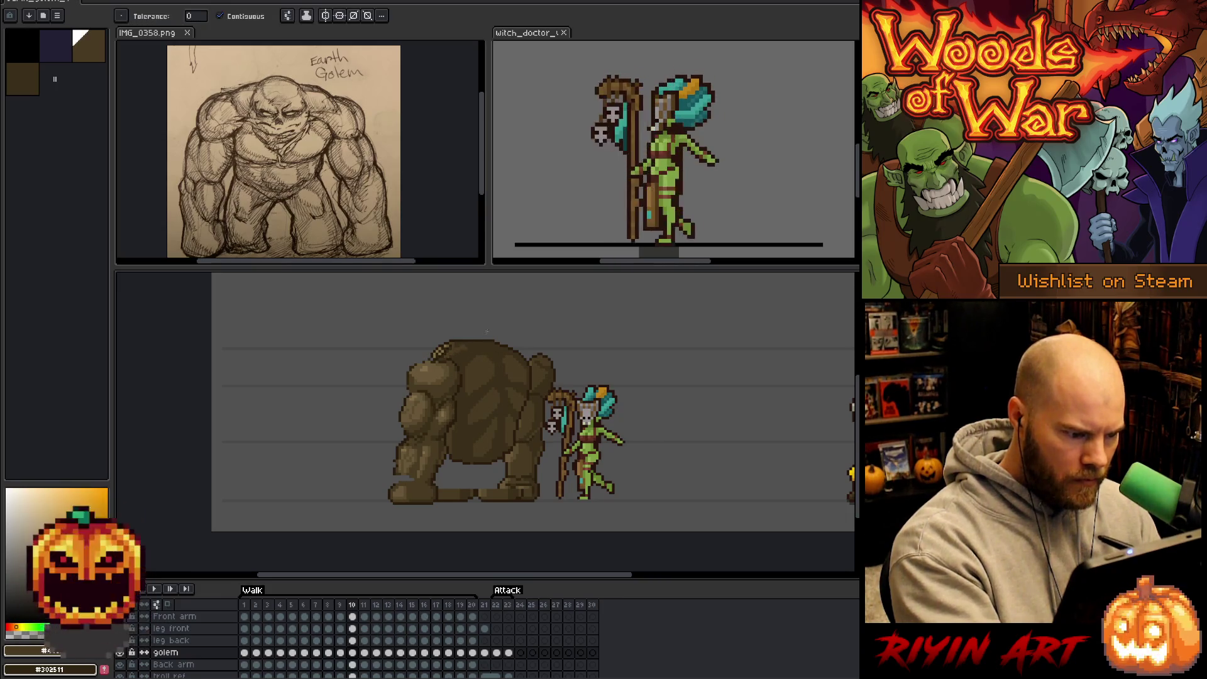
pyautogui.press('b')
pyautogui.keyDown('alt'); pyautogui.click(451, 347); pyautogui.keyUp('alt')
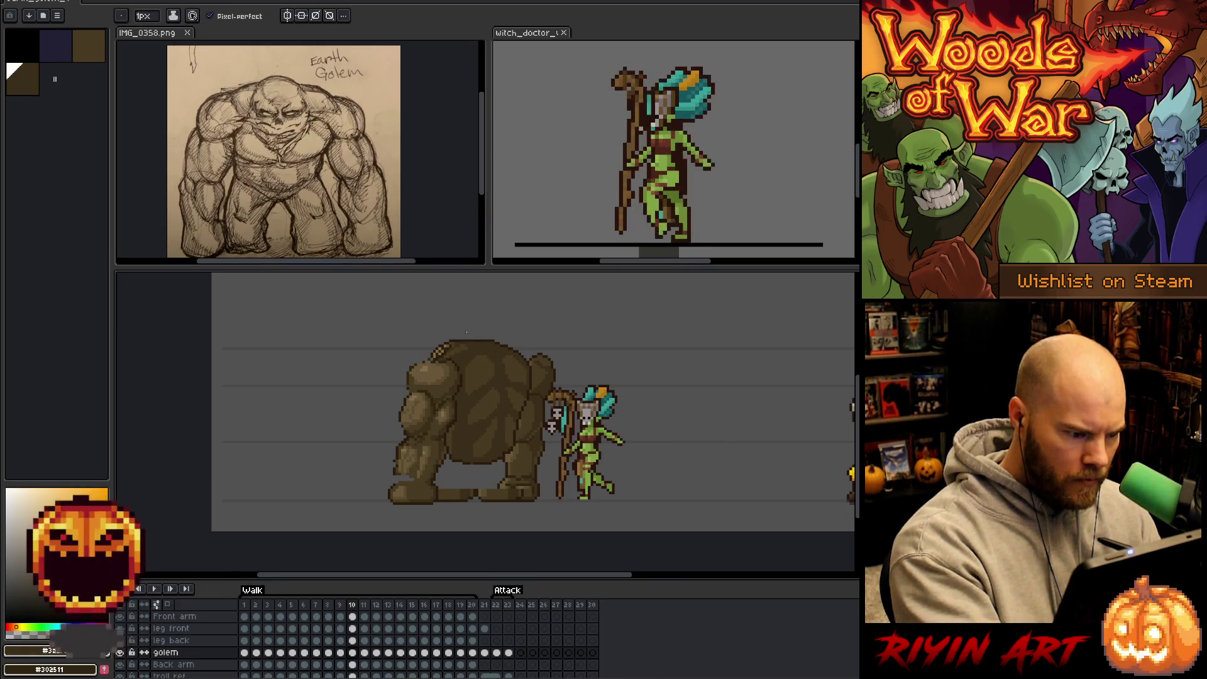
pyautogui.keyDown('alt'); pyautogui.click(454, 341); pyautogui.keyUp('alt')
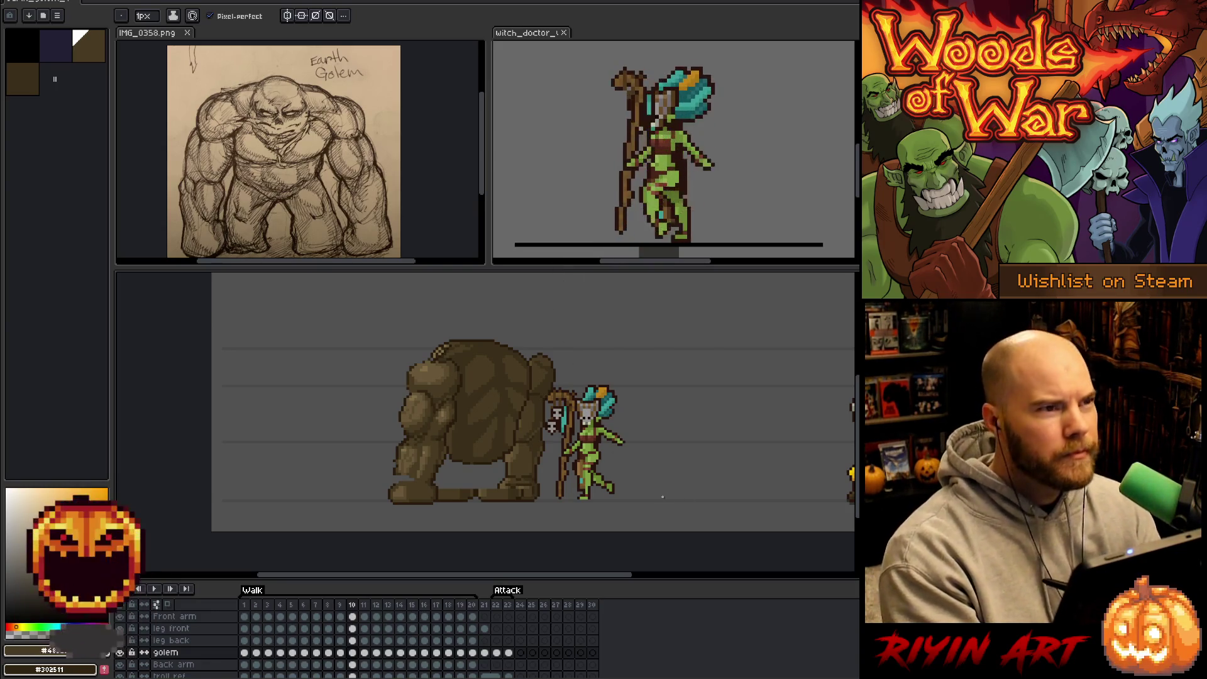
# Play the walk from frame 8 and compare the frame 9 pose with its neighbours.
pyautogui.press('Left')
pyautogui.press('Left')
pyautogui.press('Return')
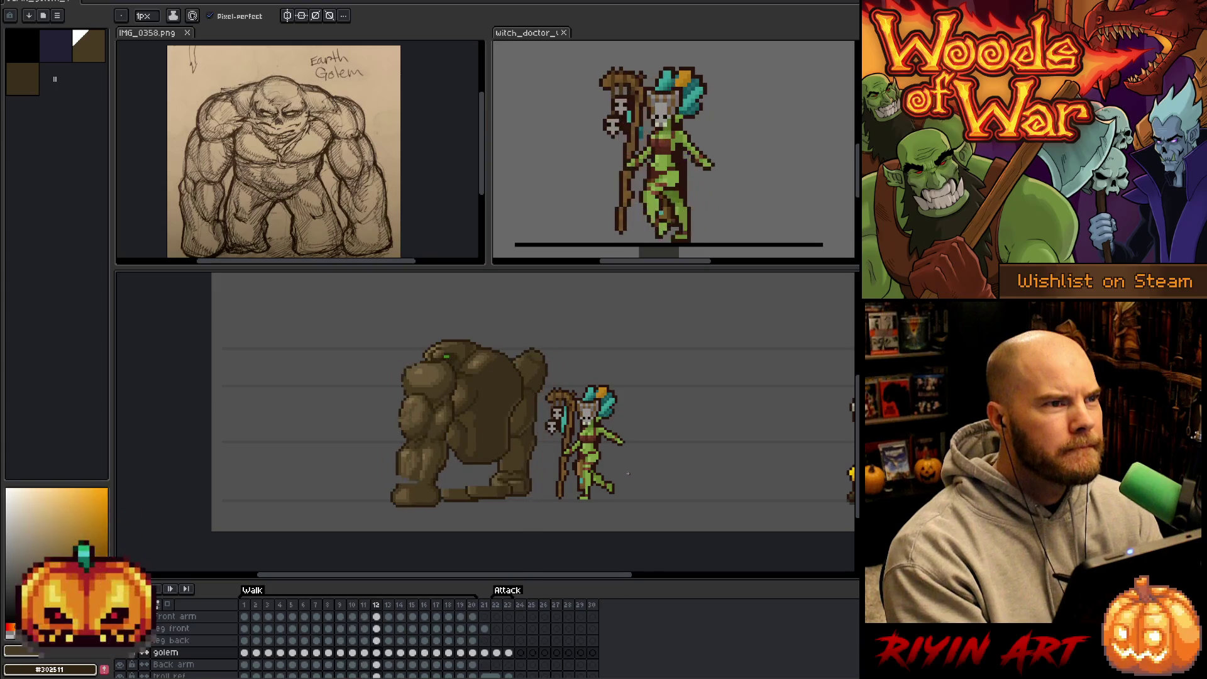
pyautogui.press('Return')
pyautogui.press('Right')
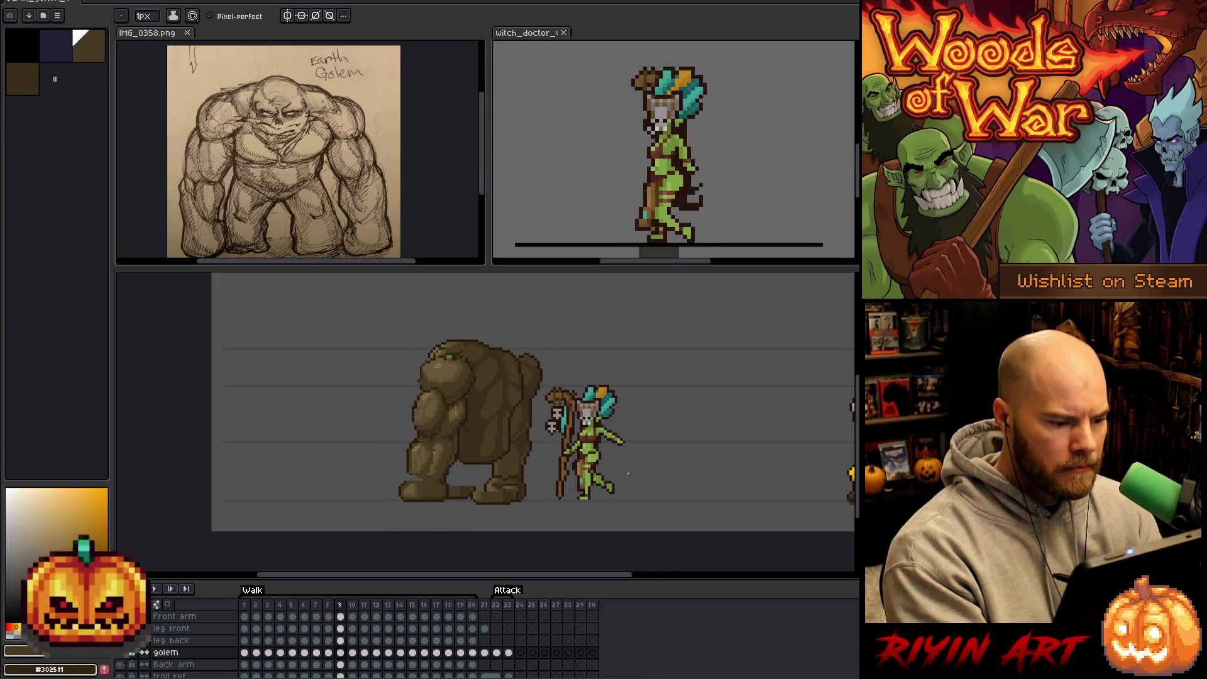
pyautogui.press('Left')
pyautogui.press('Right')
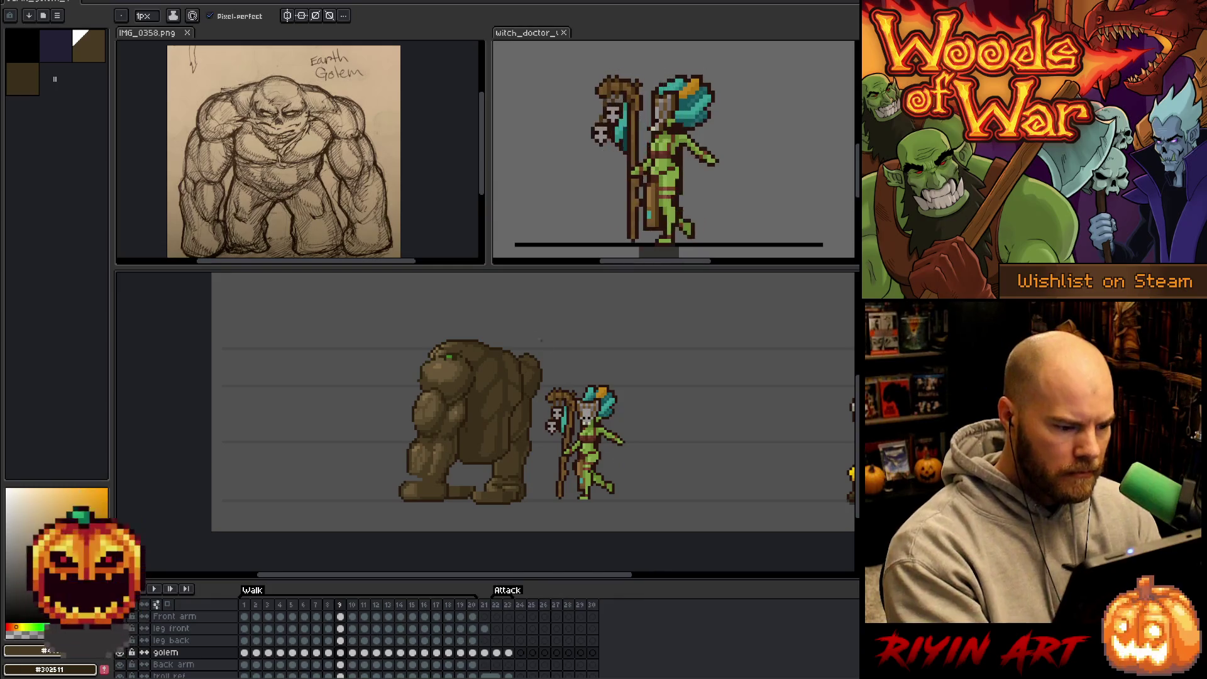
# Touch up the golem's back with a darker colour, comparing frame 10 against frame 9.
pyautogui.keyDown('alt'); pyautogui.click(509, 348); pyautogui.keyUp('alt')
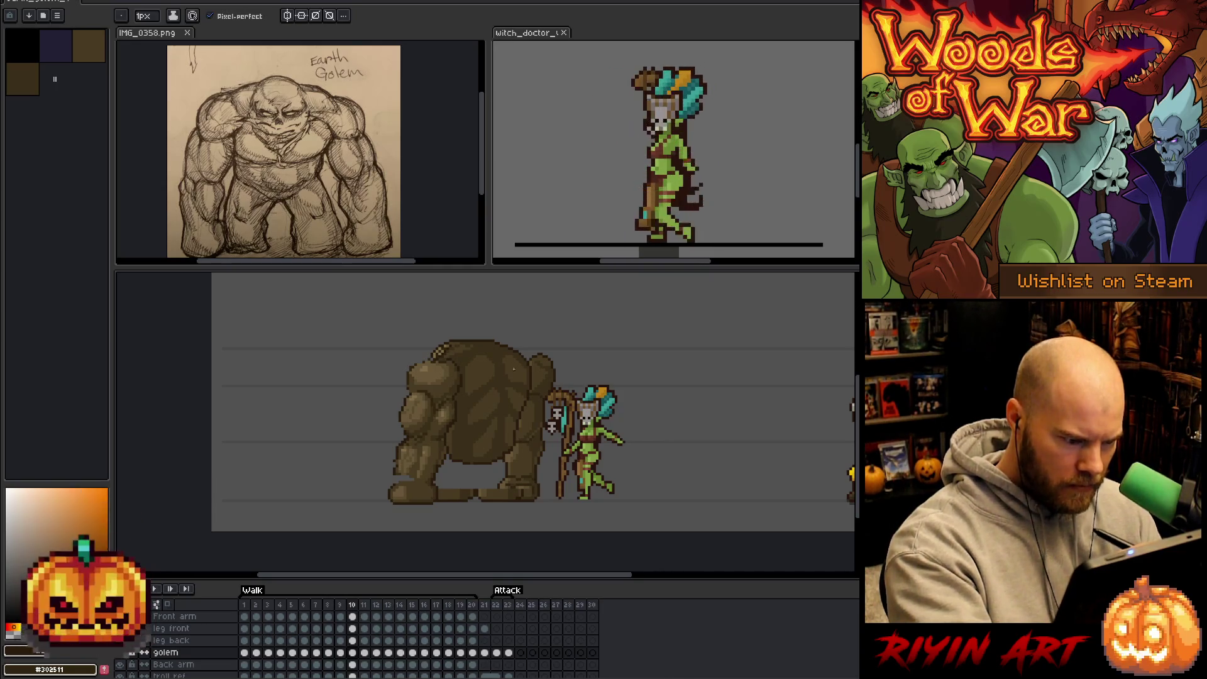
pyautogui.keyDown('alt'); pyautogui.click(498, 345); pyautogui.keyUp('alt')
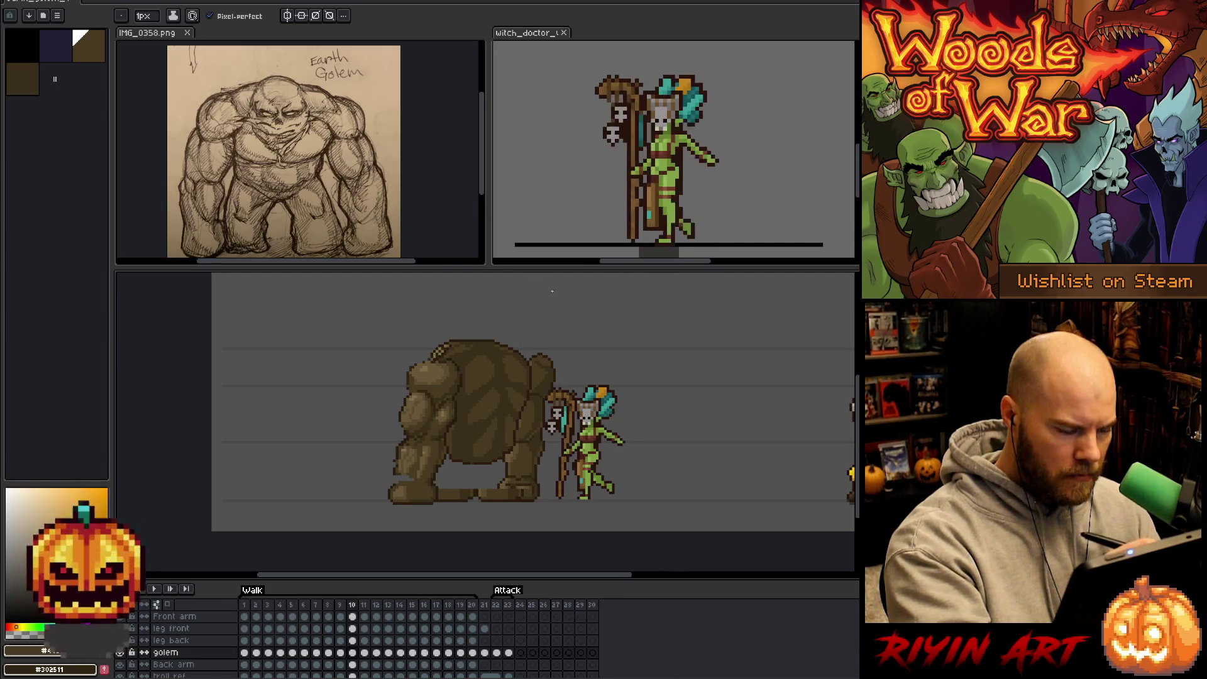
pyautogui.press('Left')
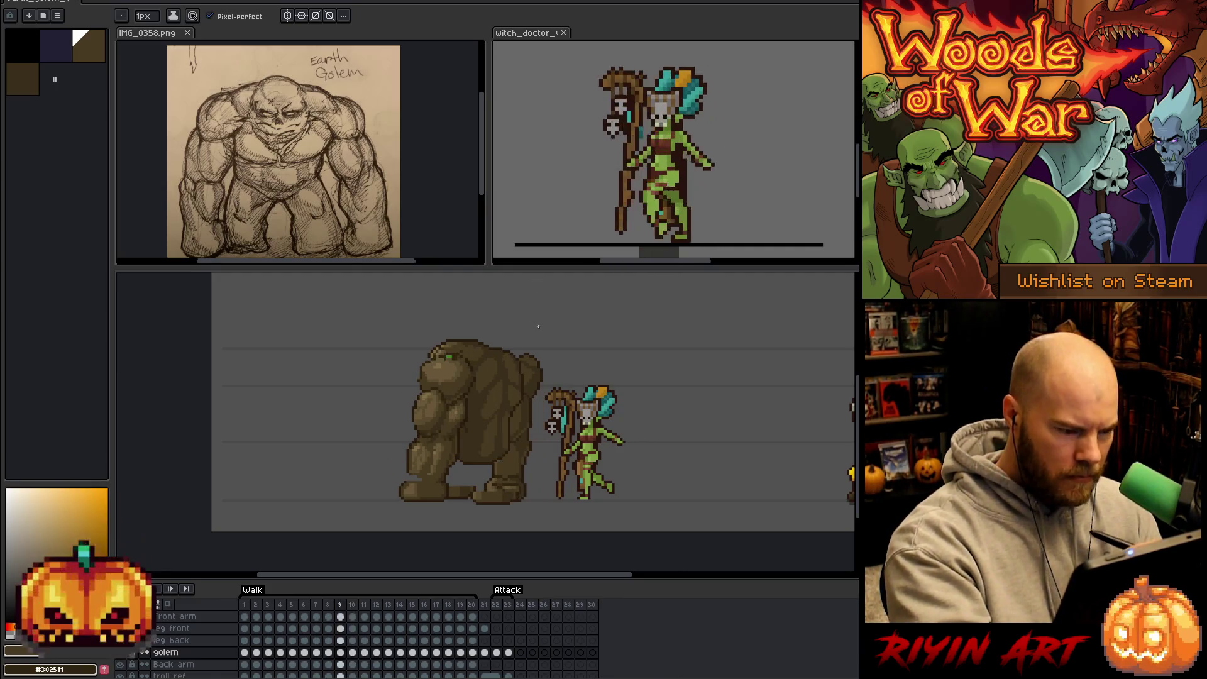
pyautogui.press('Right')
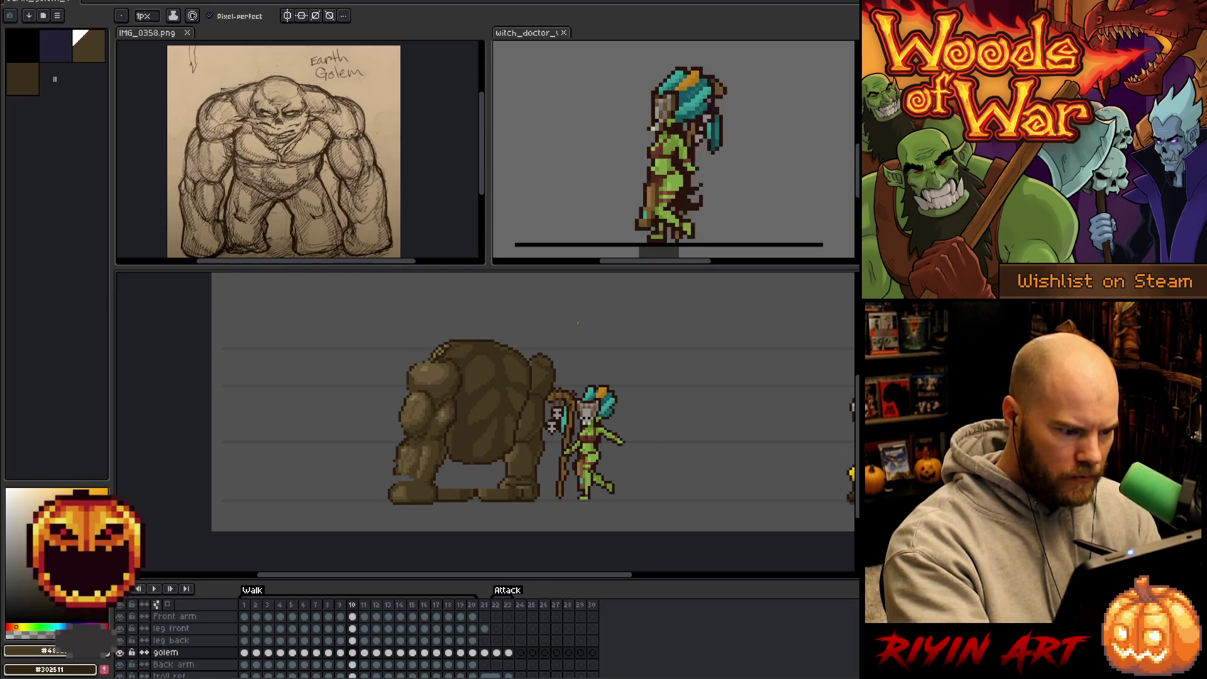
pyautogui.press('m')
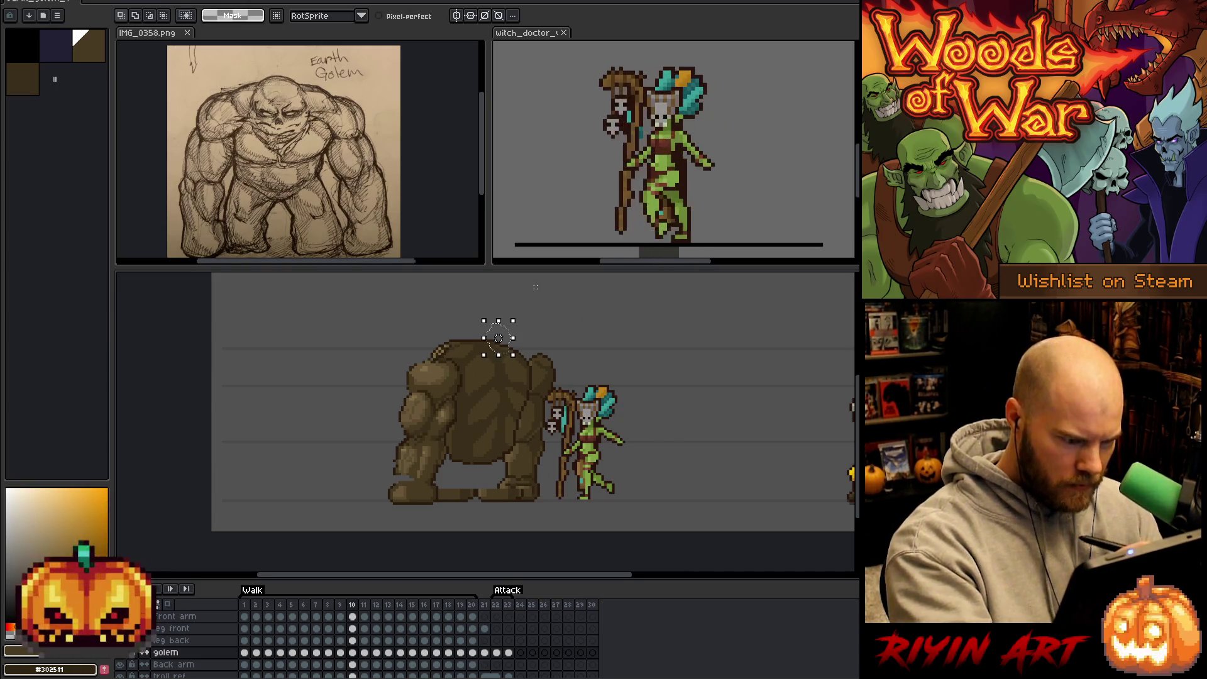
# Nudge the selected back piece one pixel left, then sample dark browns to touch it up.
pyautogui.moveTo(498, 338); pyautogui.dragTo(496, 337)
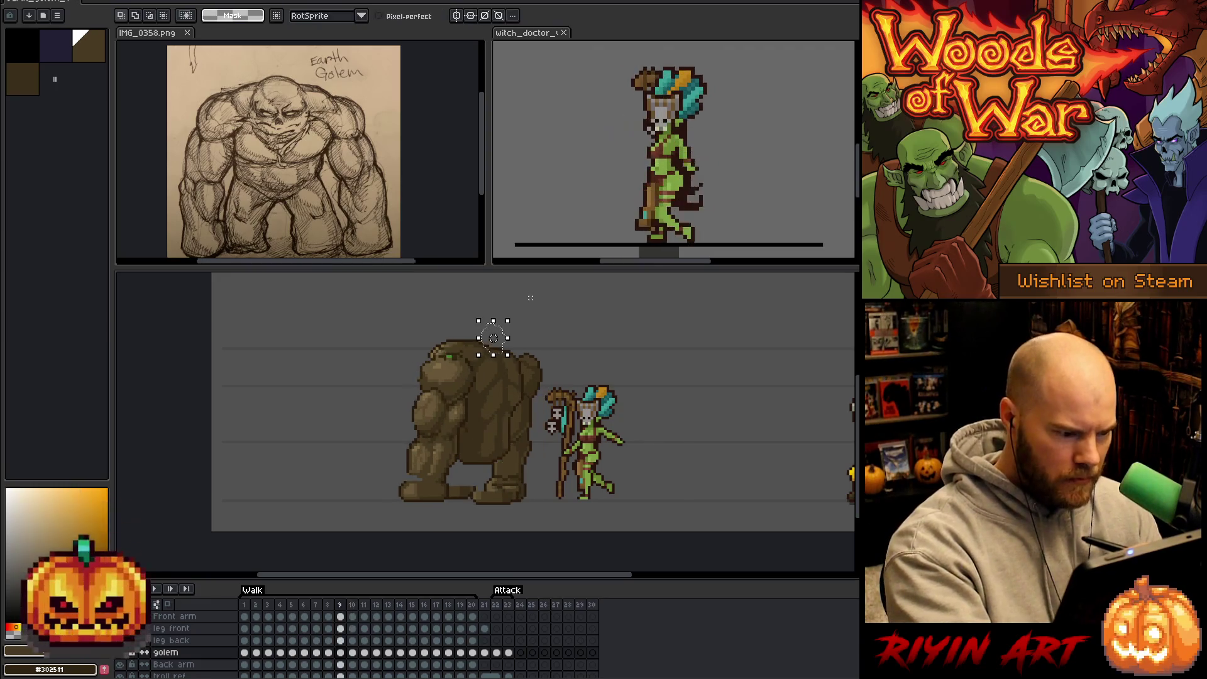
pyautogui.press('Left')
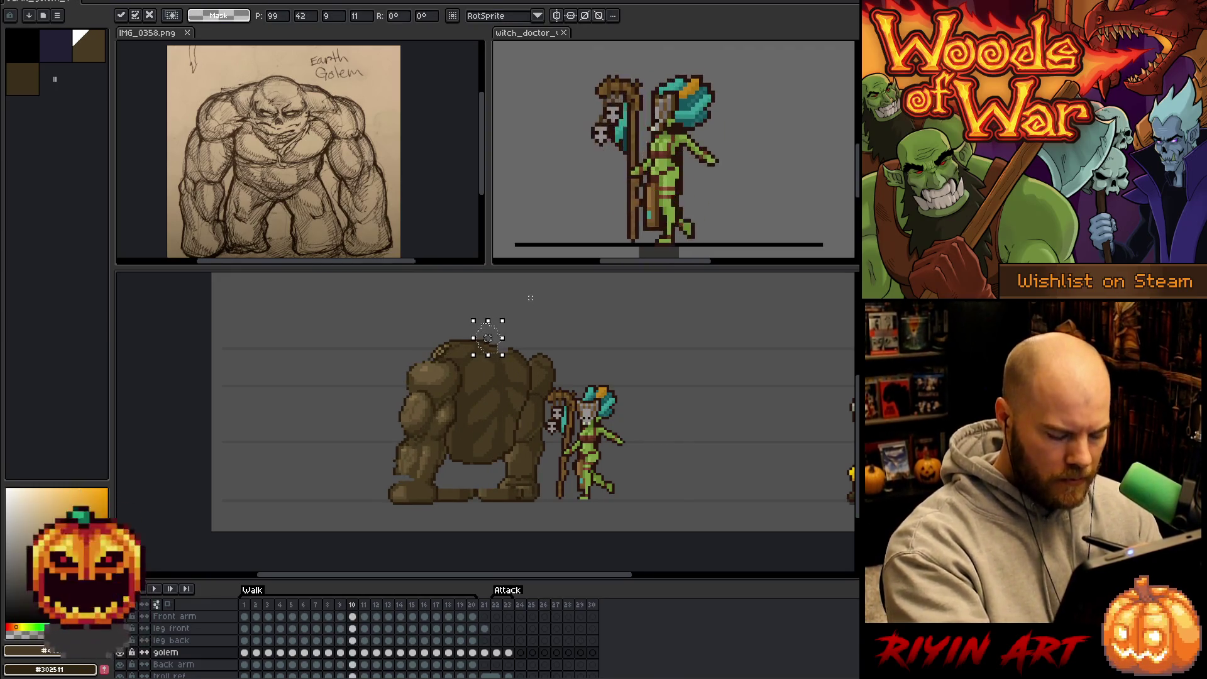
pyautogui.press('Return')
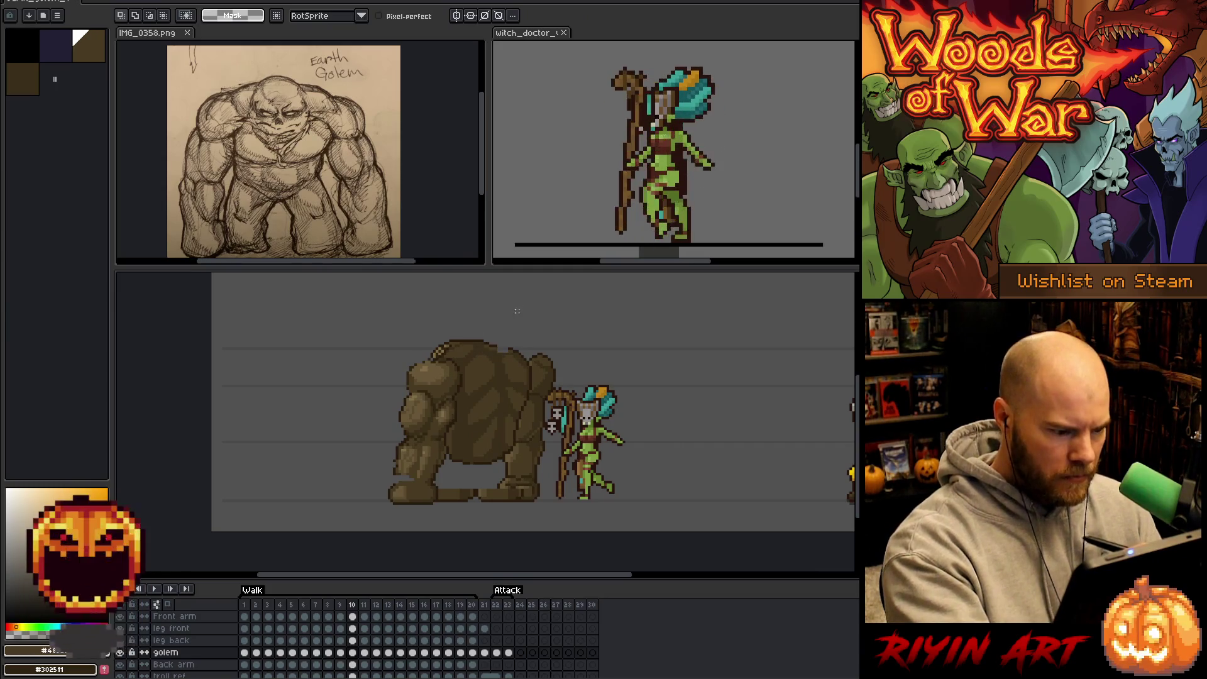
pyautogui.press('b')
pyautogui.keyDown('alt'); pyautogui.click(501, 349); pyautogui.keyUp('alt')
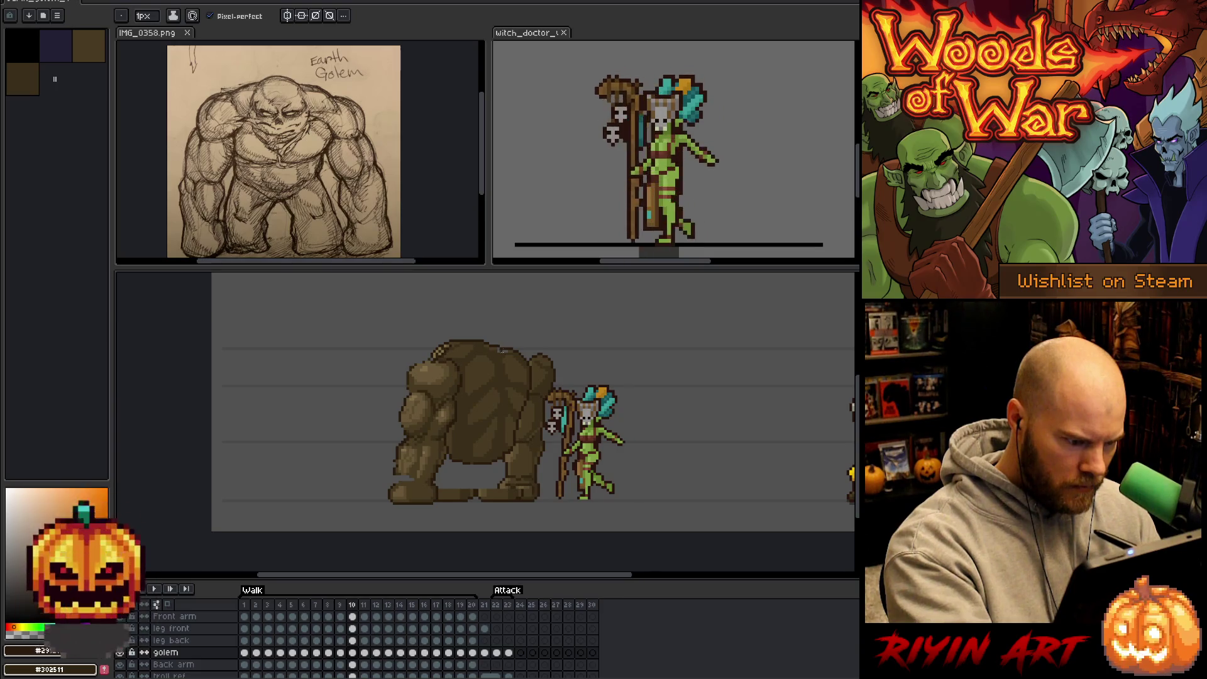
pyautogui.press('i')
pyautogui.press('b')
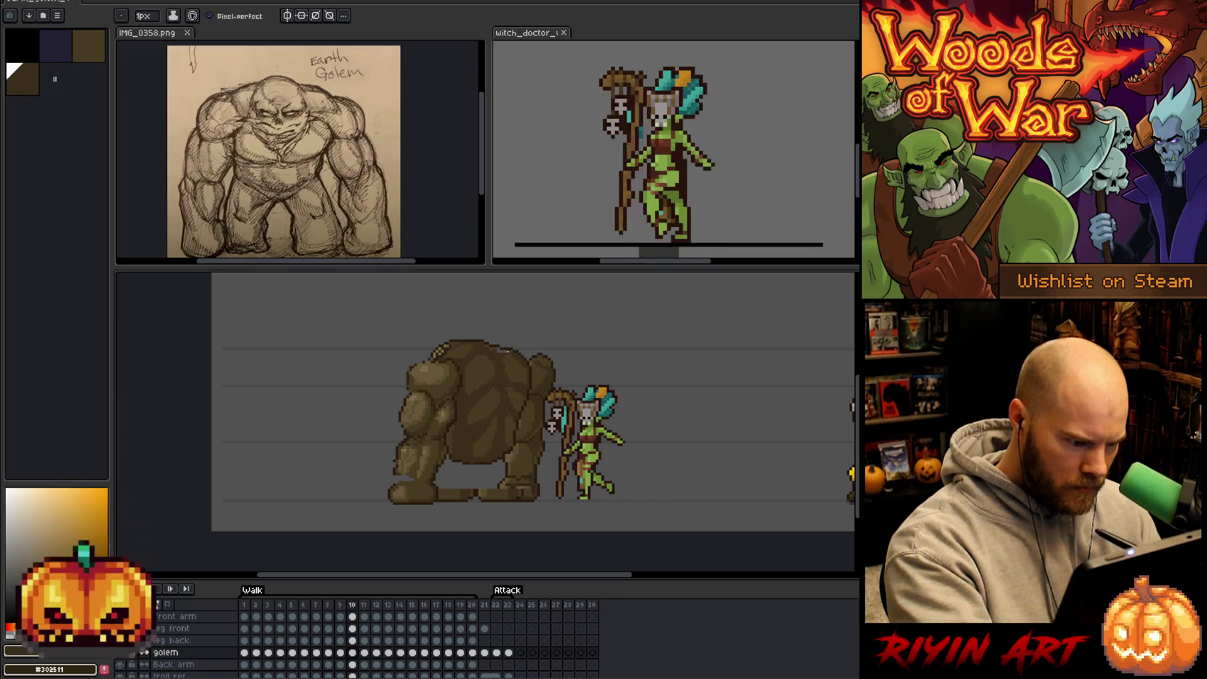
pyautogui.keyDown('alt'); pyautogui.click(503, 339); pyautogui.keyUp('alt')
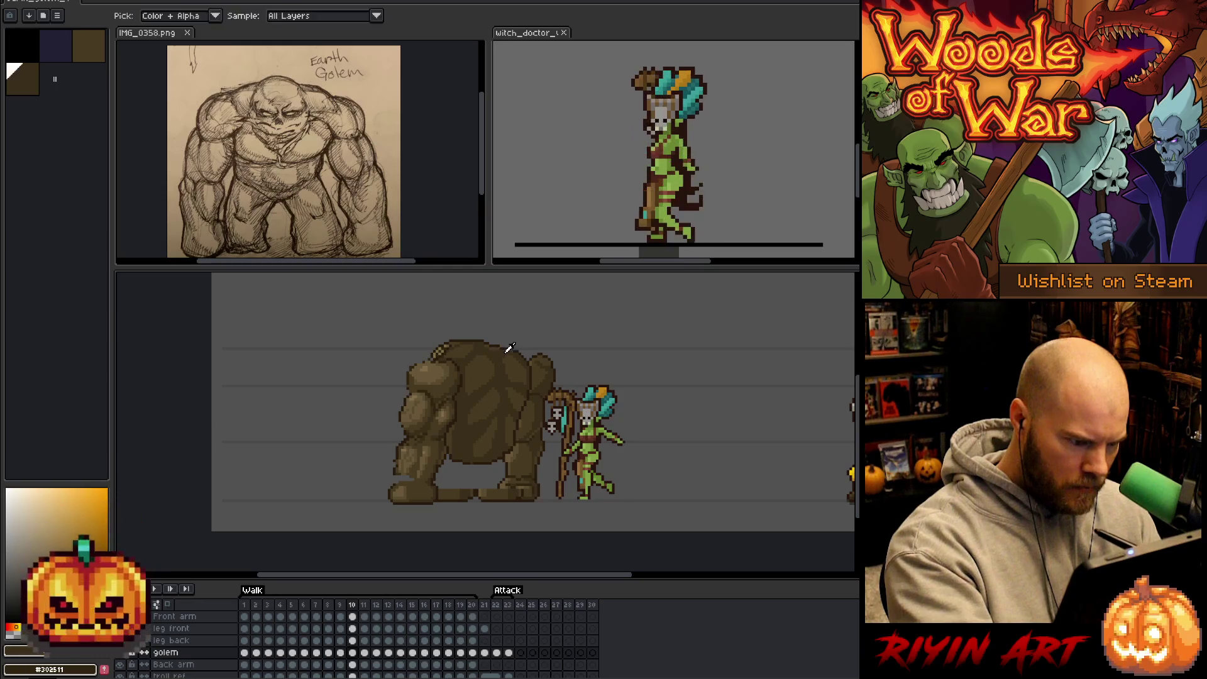
# Flip repeatedly between frames 9 and 10 to check the golem's motion.
pyautogui.press(',')
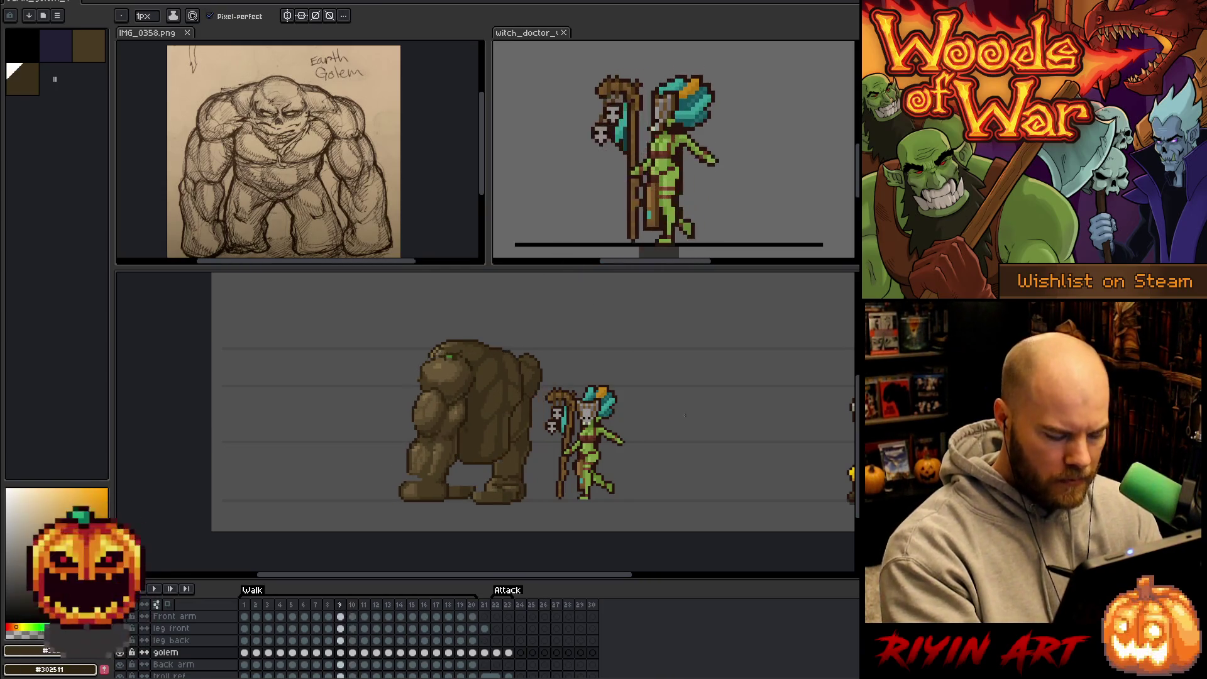
pyautogui.press('.')
pyautogui.press(',')
pyautogui.press('.')
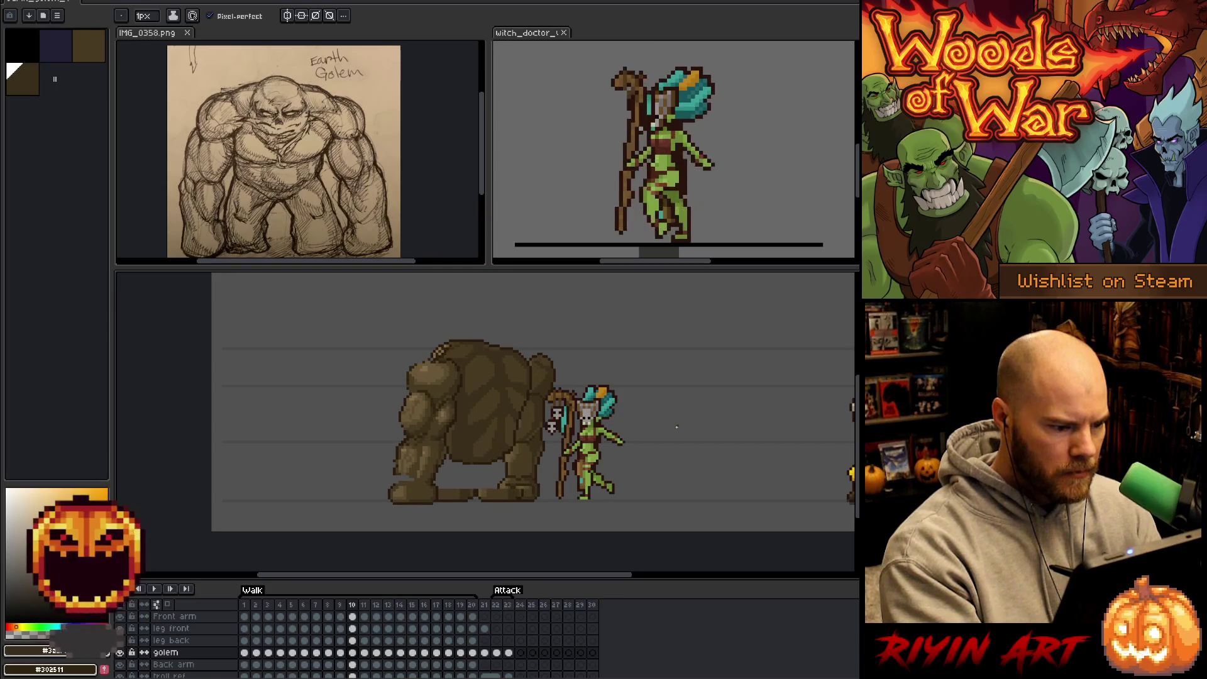
pyautogui.press(',')
pyautogui.press('.')
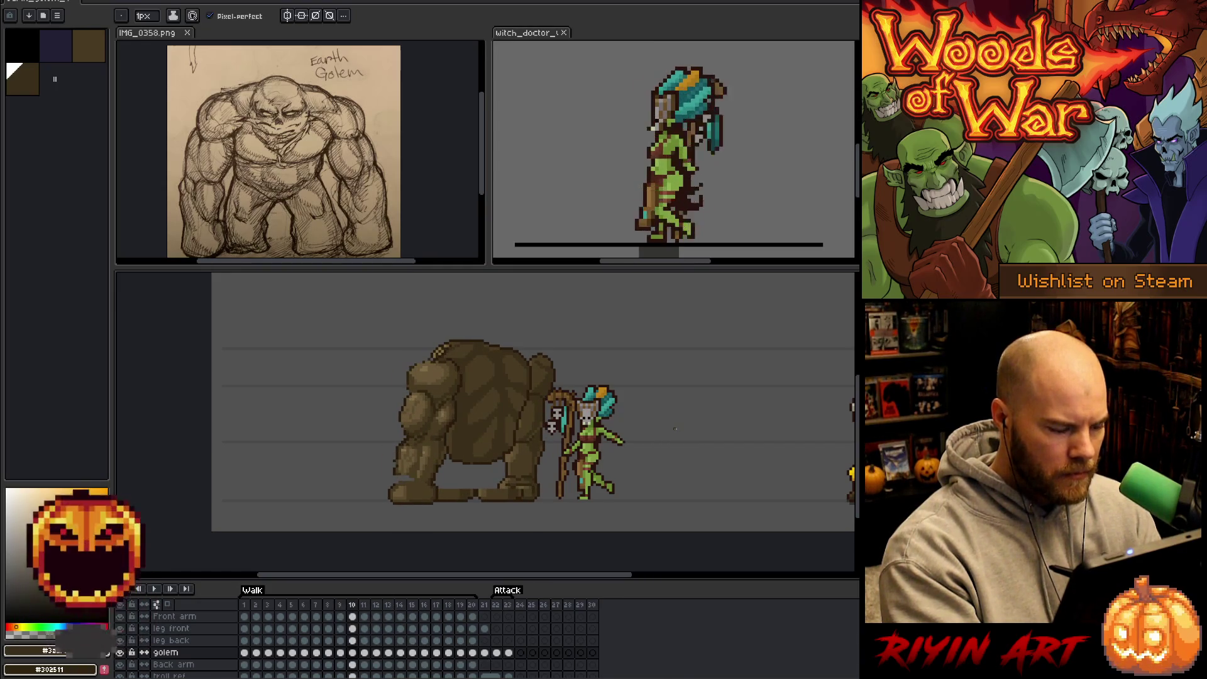
pyautogui.press(',')
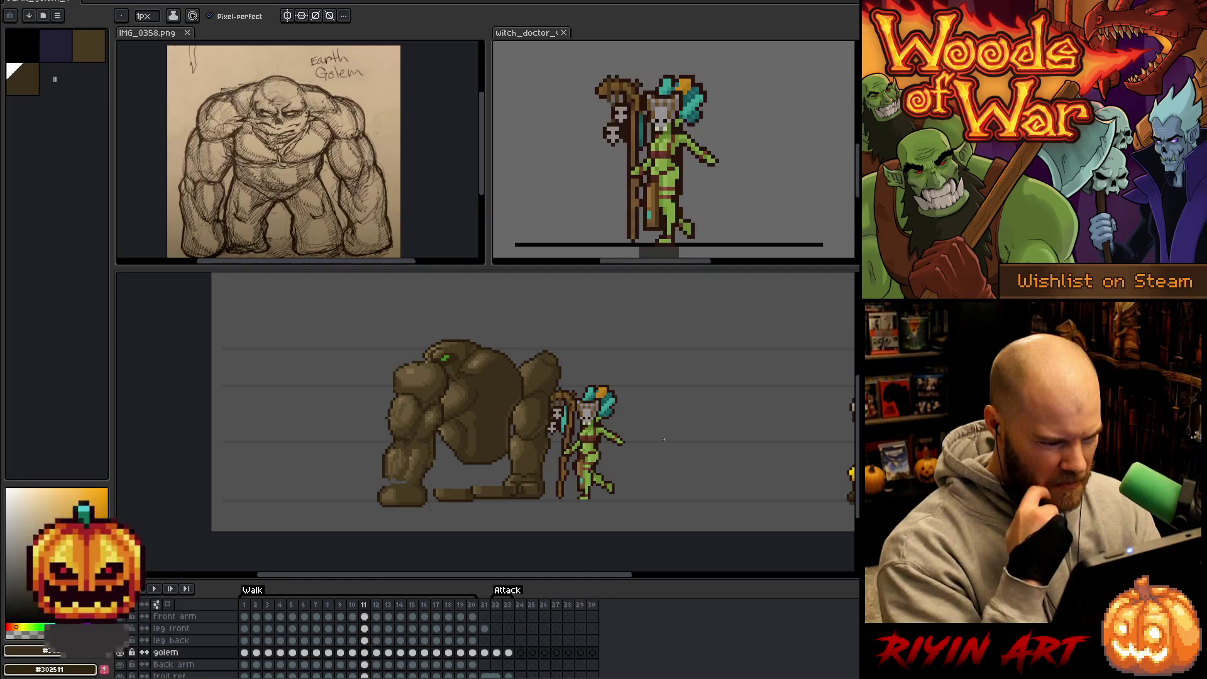
pyautogui.press('.')
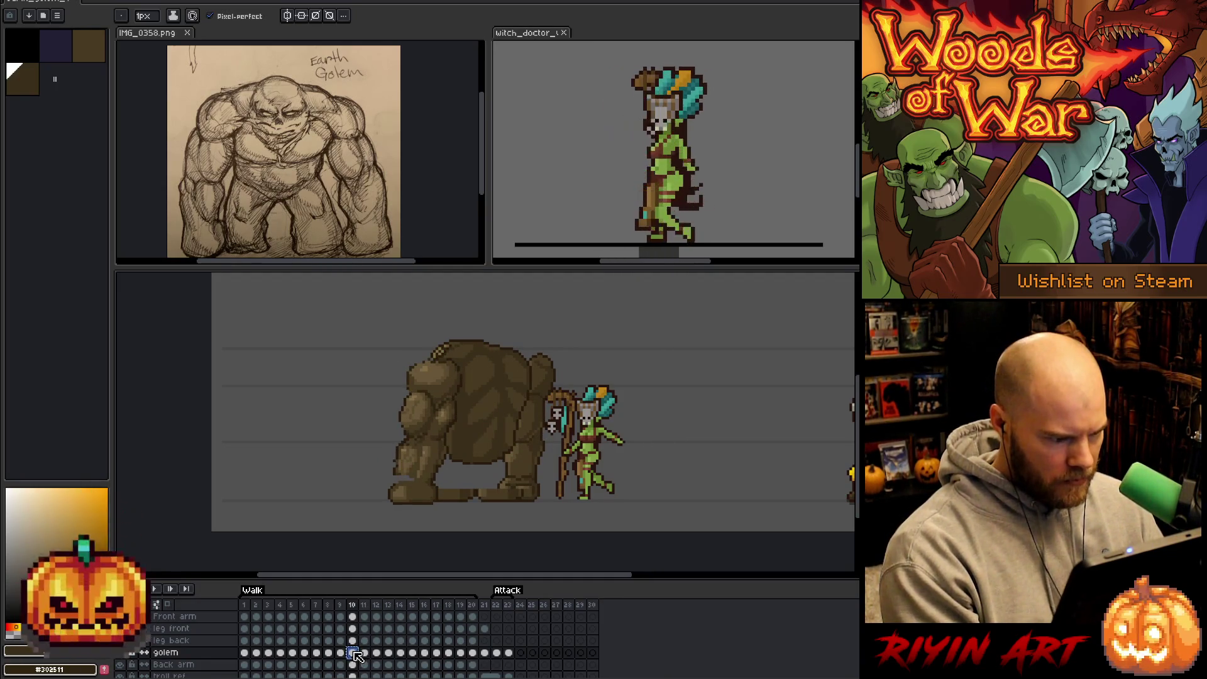
# Review the golem's poses across frames 8 to 13 and play the walk animation.
pyautogui.click(365, 654)
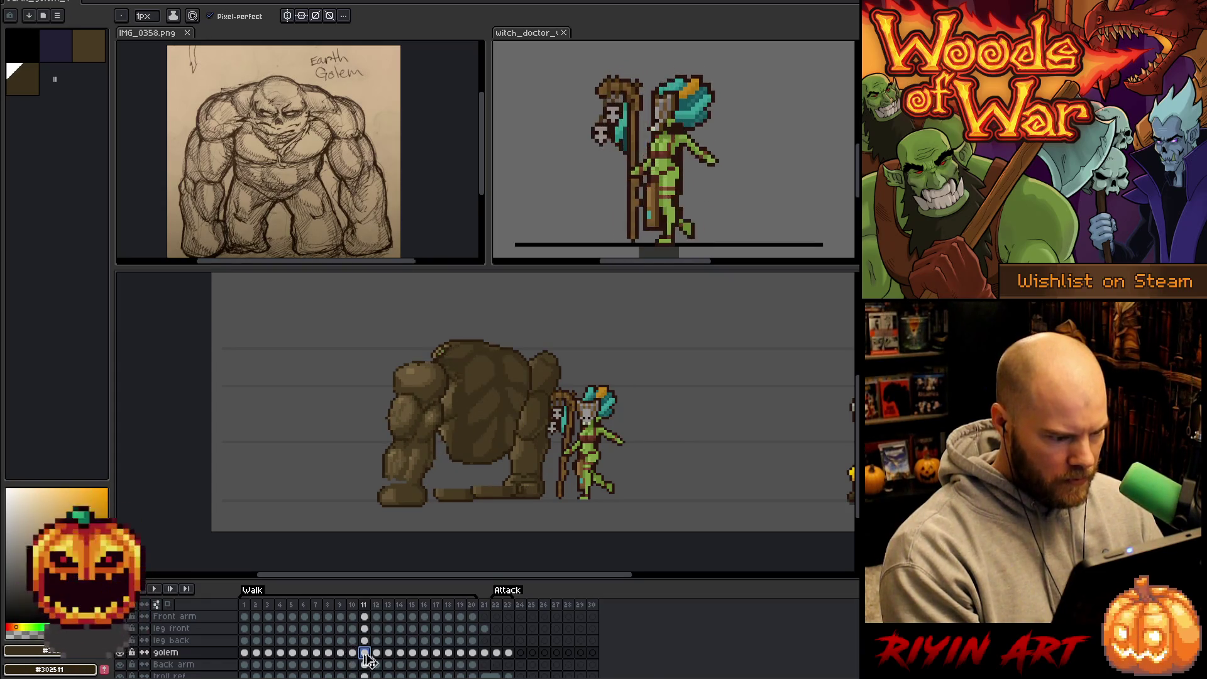
pyautogui.click(377, 653)
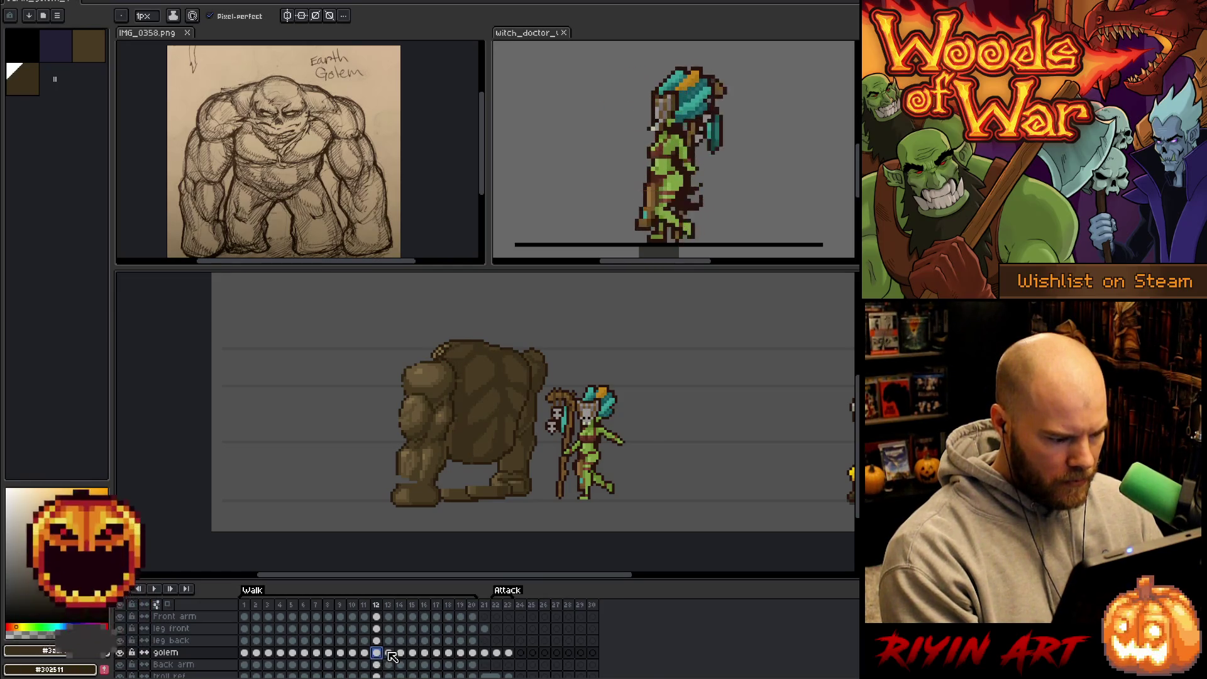
pyautogui.click(389, 653)
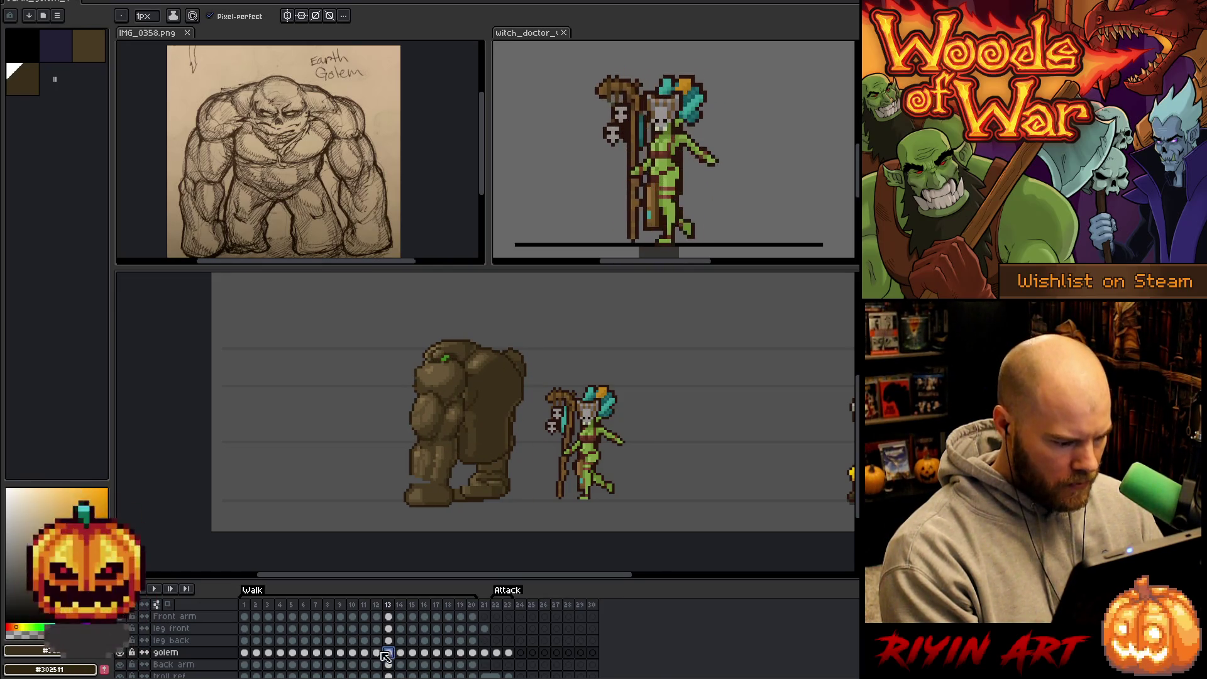
pyautogui.click(331, 654)
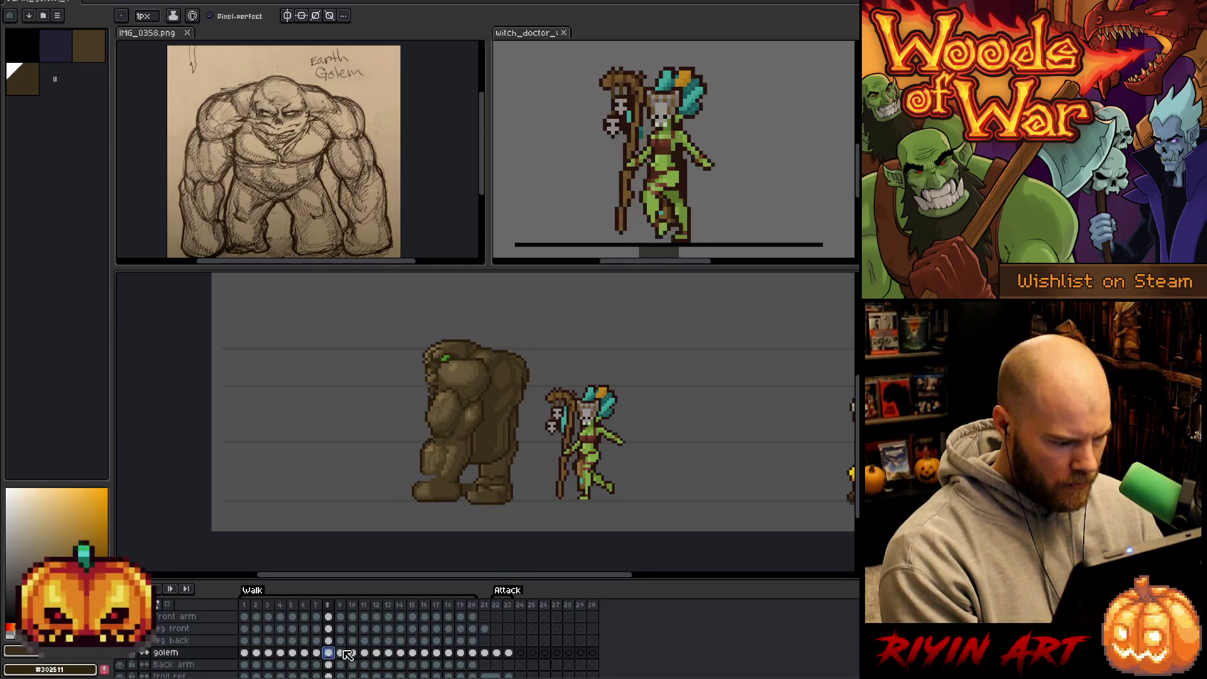
pyautogui.click(343, 653)
pyautogui.click(354, 653)
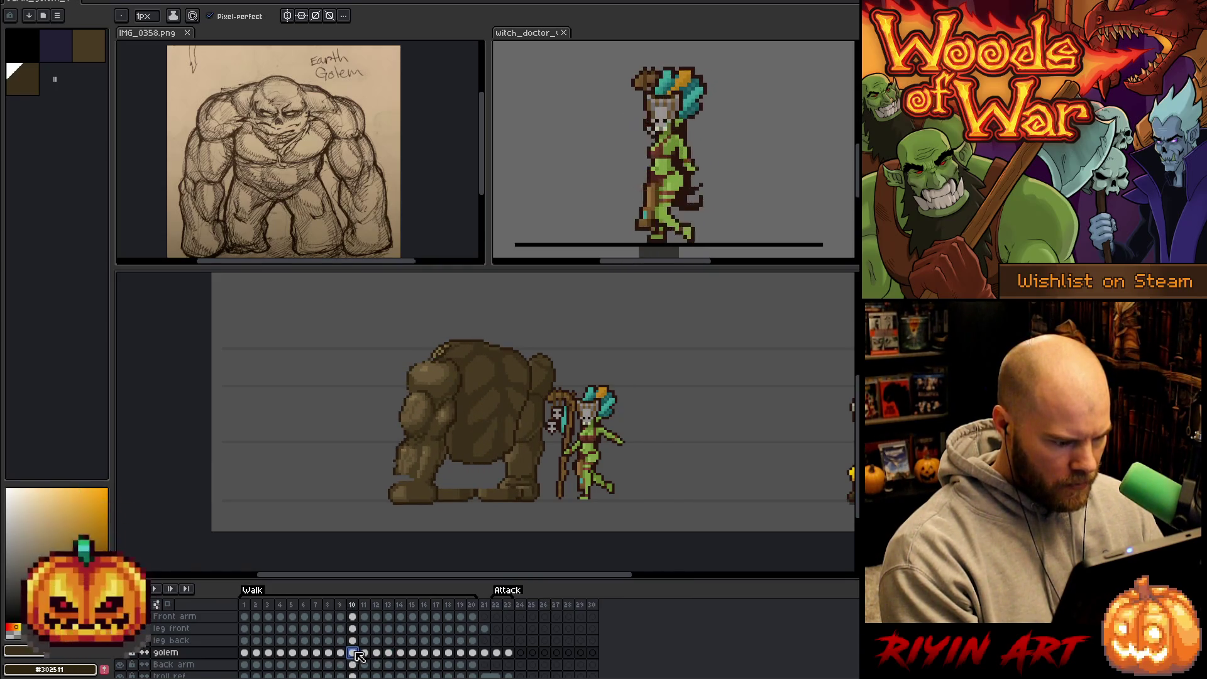
pyautogui.click(366, 654)
pyautogui.click(353, 653)
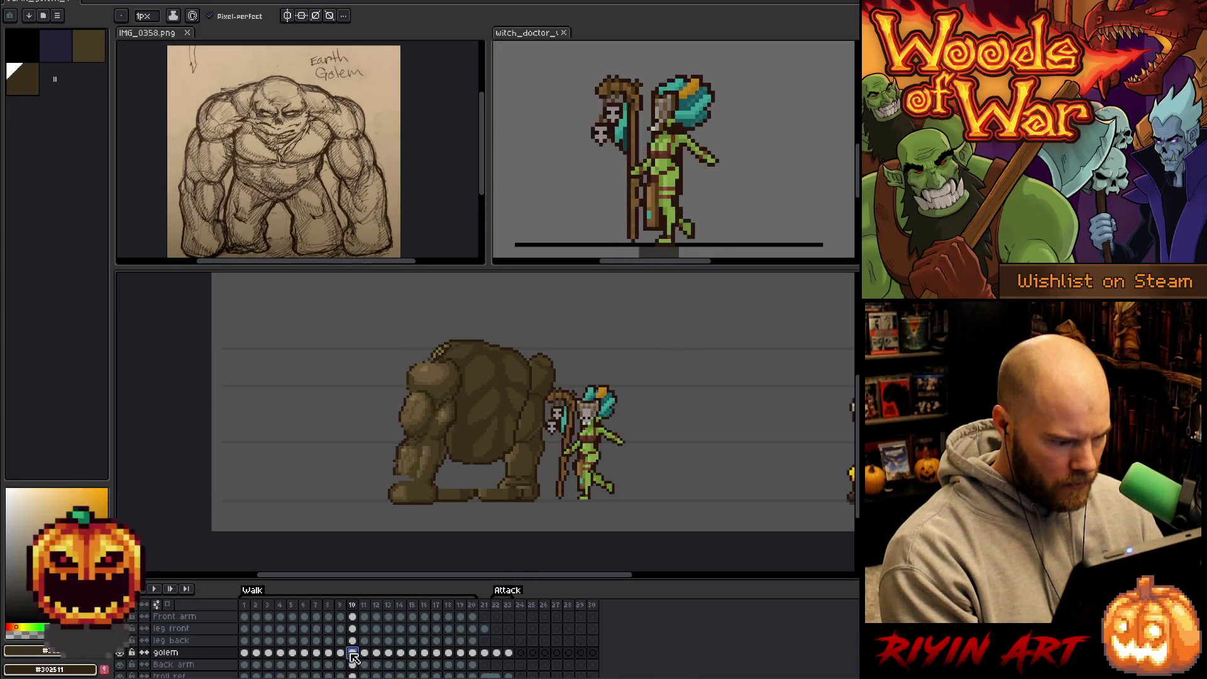
pyautogui.click(341, 654)
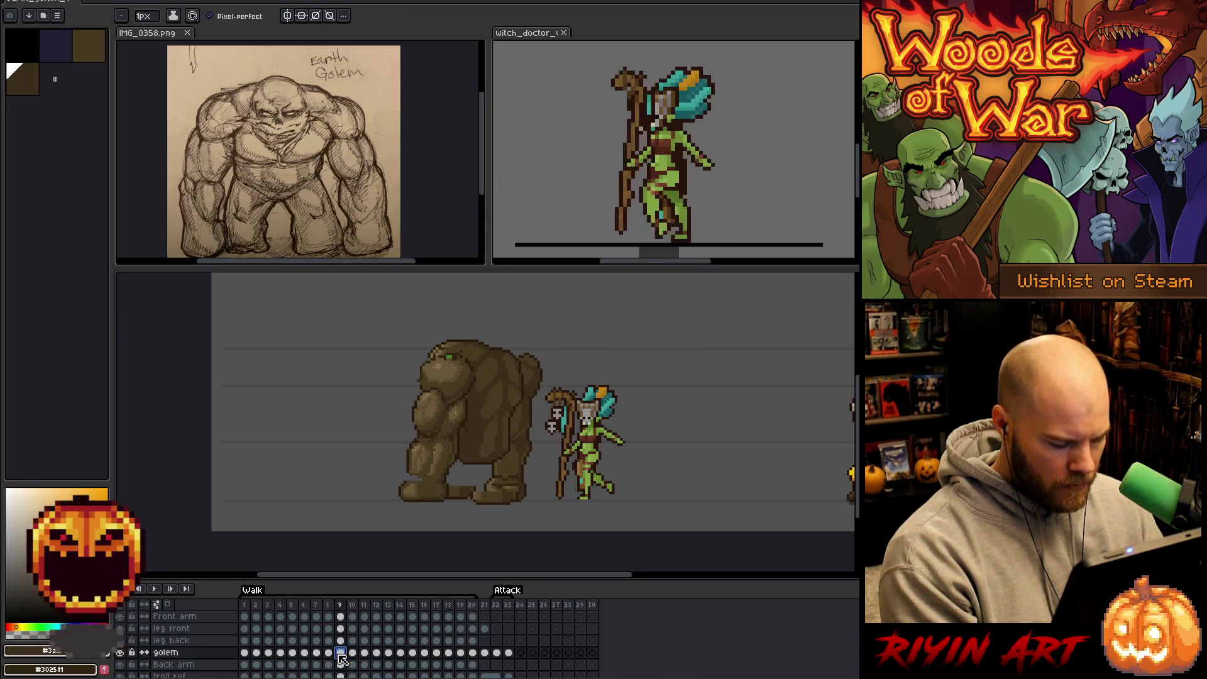
pyautogui.press('Return')
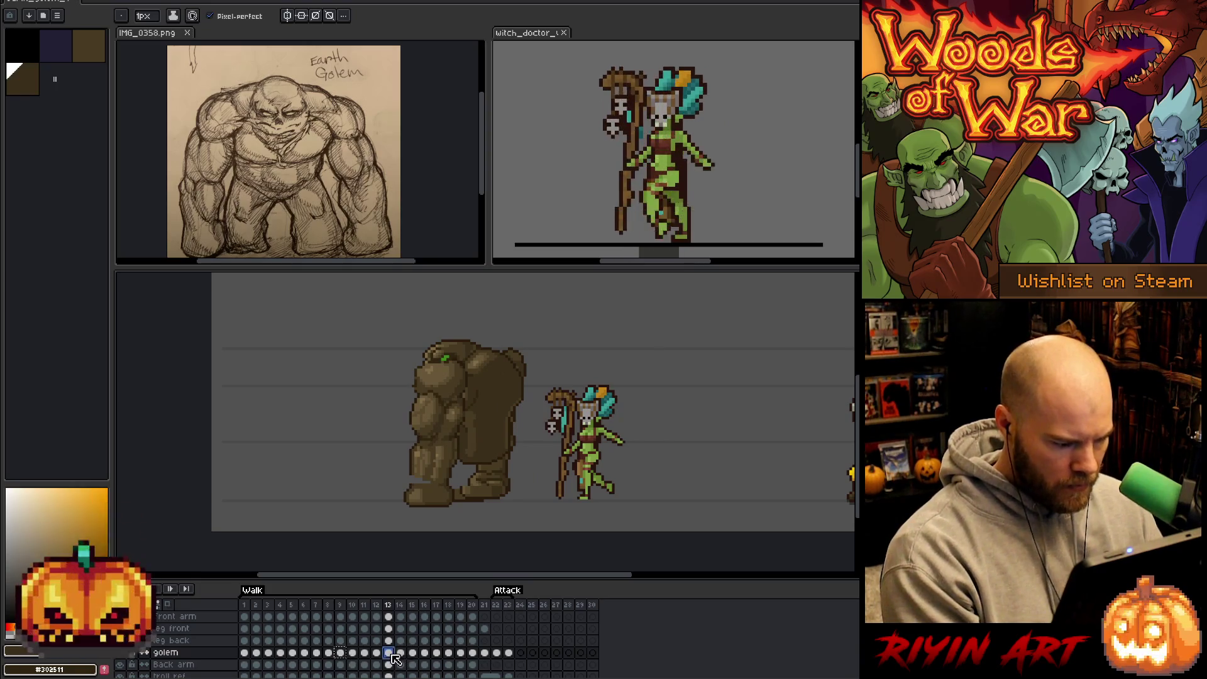
pyautogui.hotkey('ctrl', 'v')
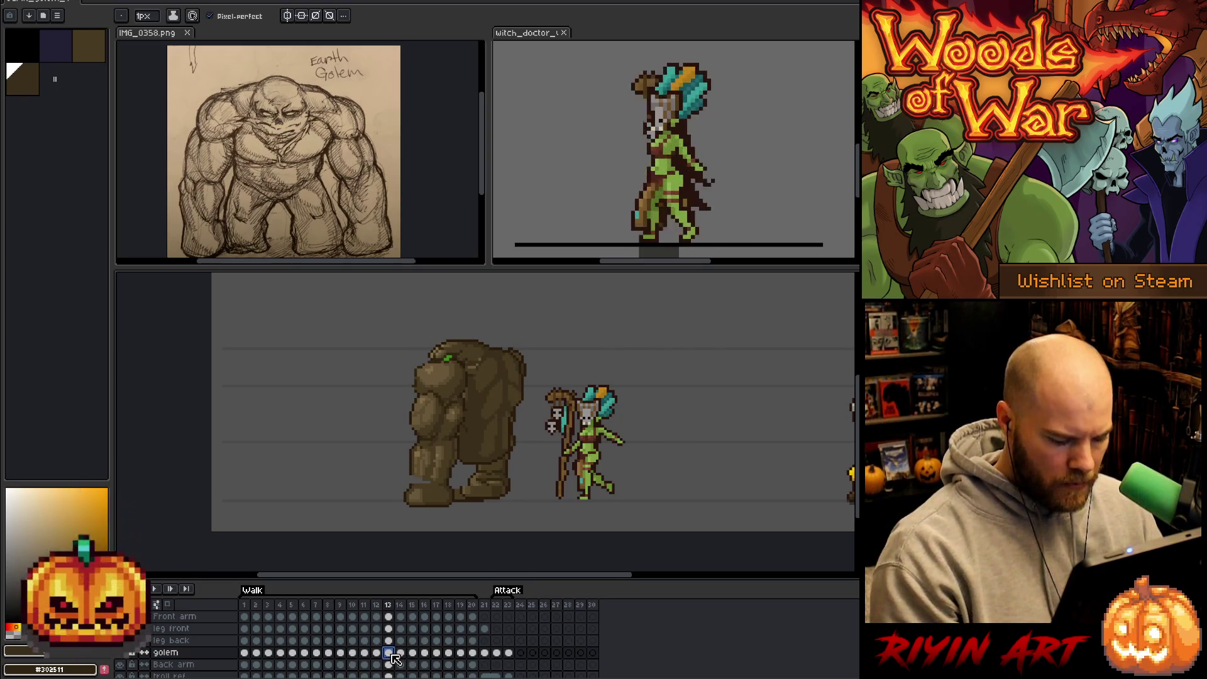
# Copy the frame 8 cel and paste it into frame 14.
pyautogui.click(329, 652)
pyautogui.hotkey('ctrl', 'c')
pyautogui.click(400, 654)
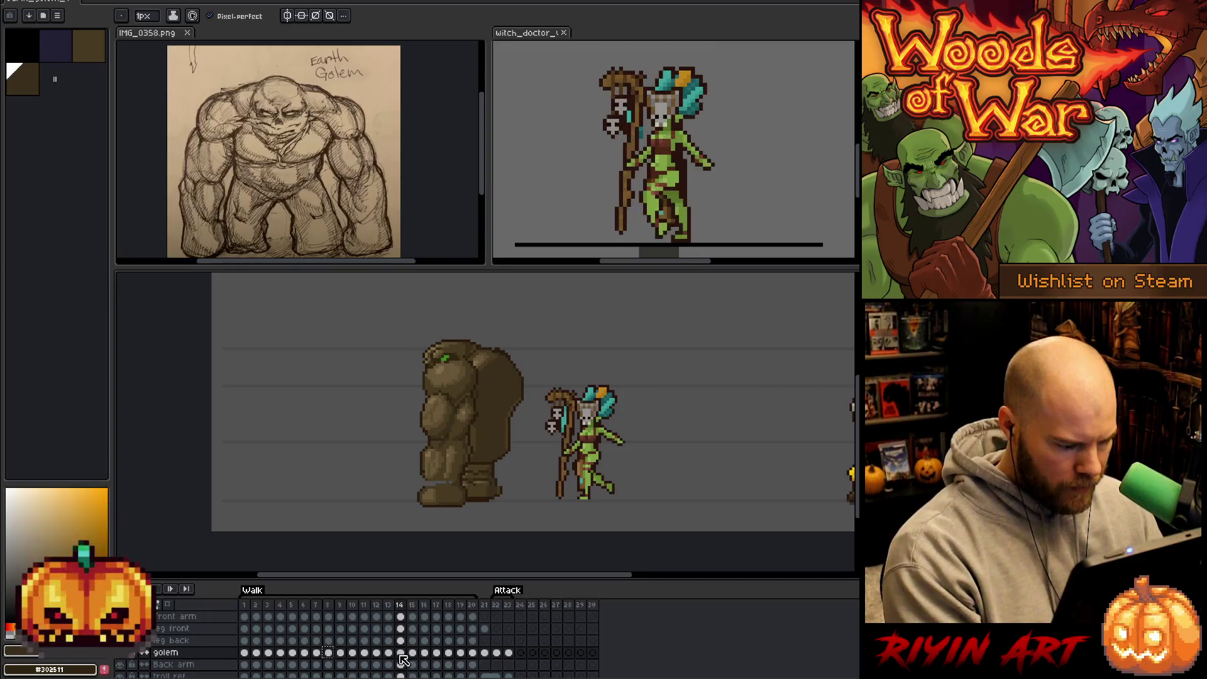
pyautogui.hotkey('ctrl', 'v')
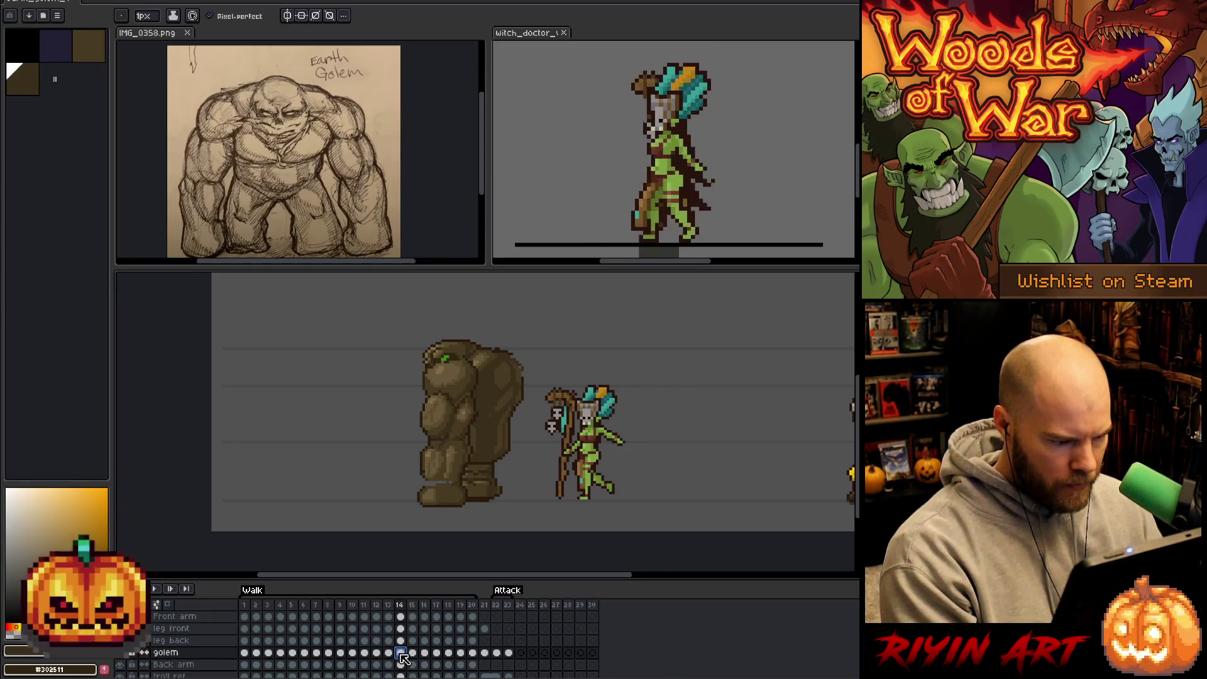
# Step through frames 8 and 9, then play the walk cycle again.
pyautogui.press('Left')
pyautogui.press('Left')
pyautogui.press('Left')
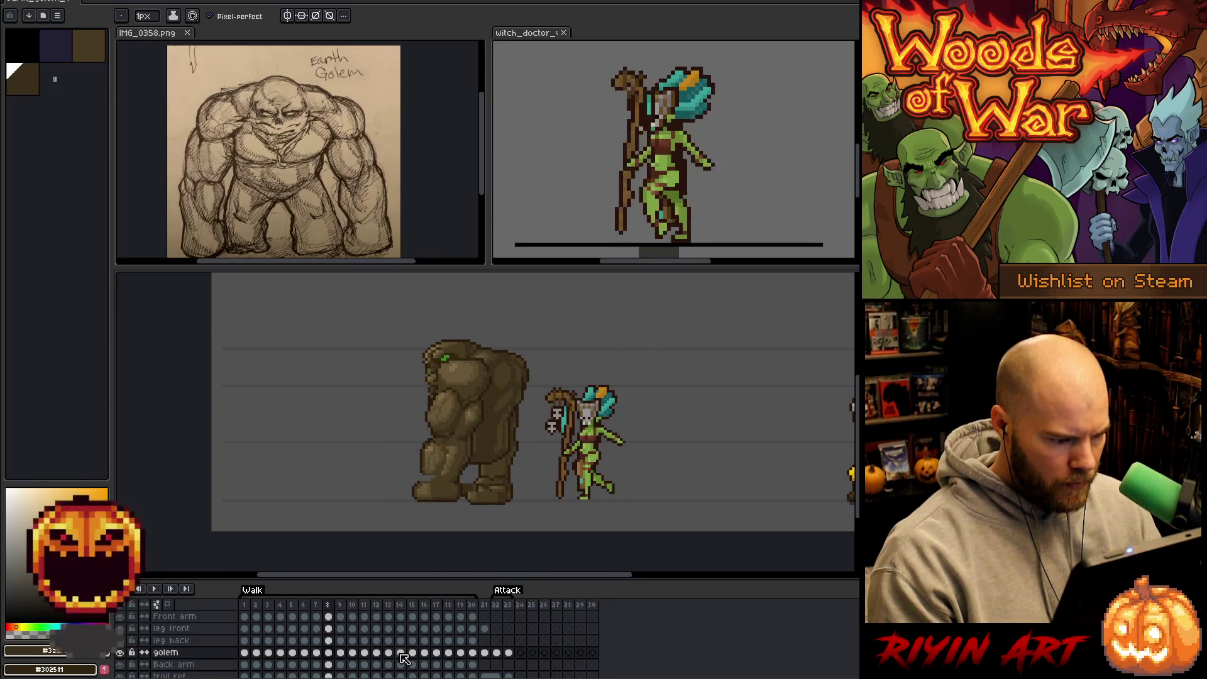
pyautogui.press('Right')
pyautogui.press('Right')
pyautogui.press('Left')
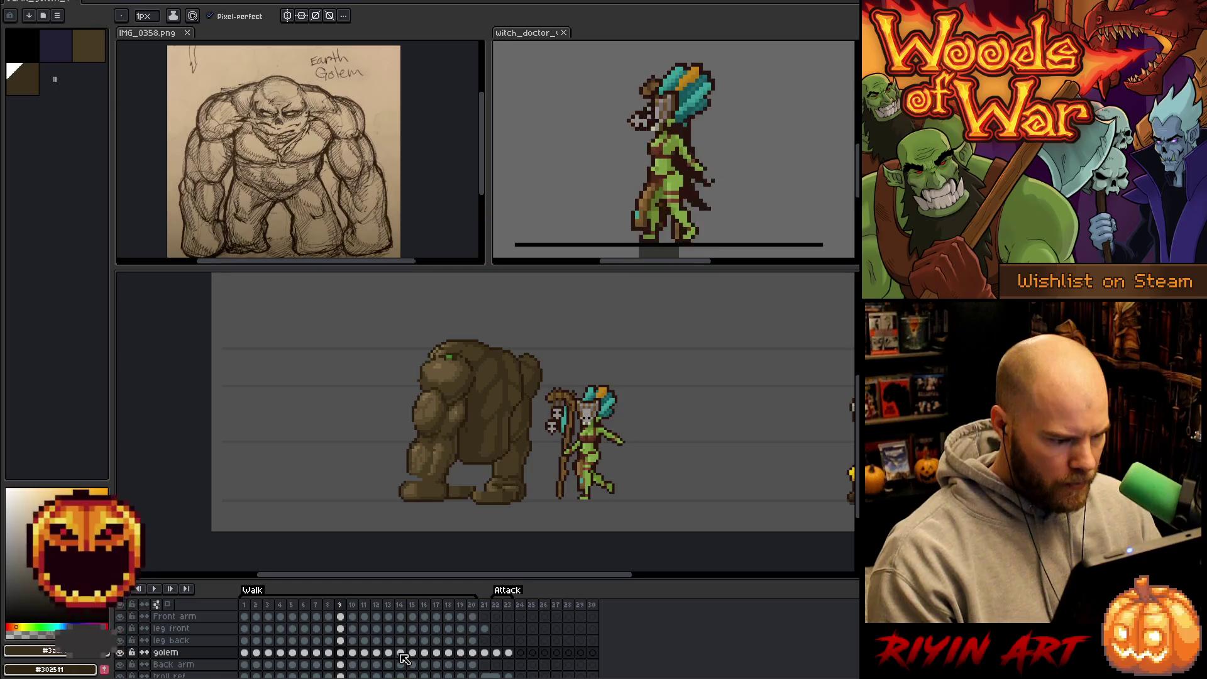
pyautogui.press('Return')
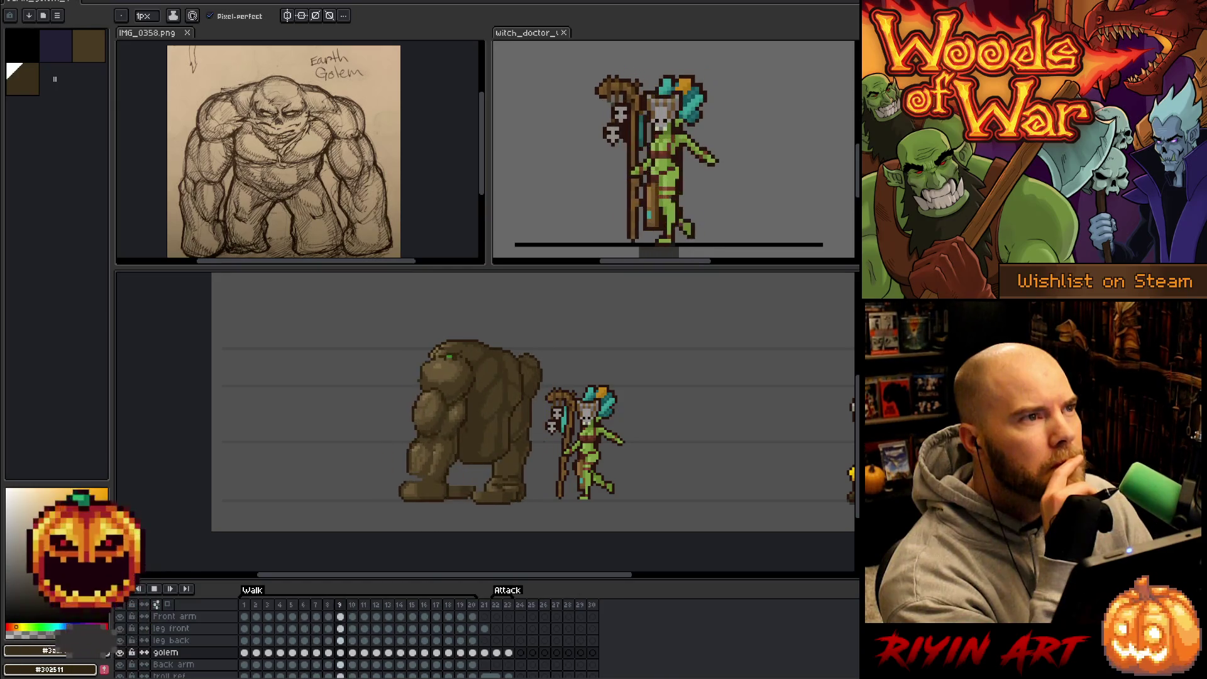